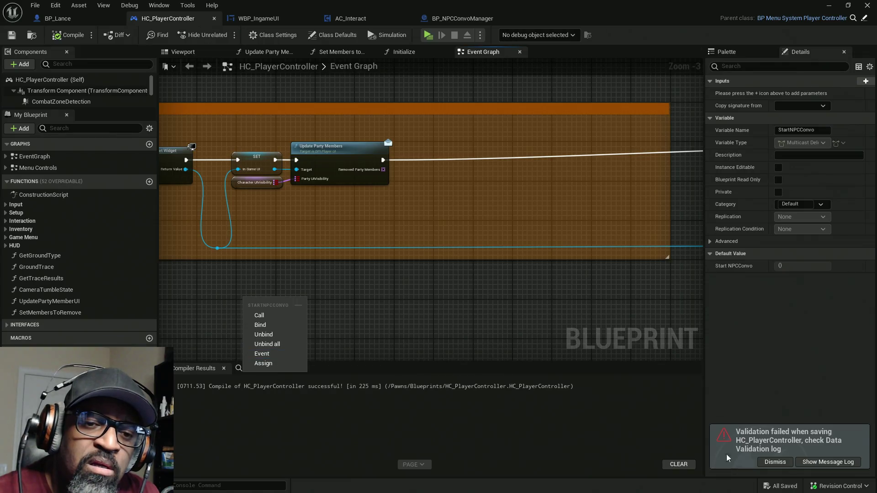
# Step: Dismiss the validation notice and drag the StartNPCConvo dispatcher into the Event Graph
pyautogui.click(774, 462)
pyautogui.rightClick(134, 326)
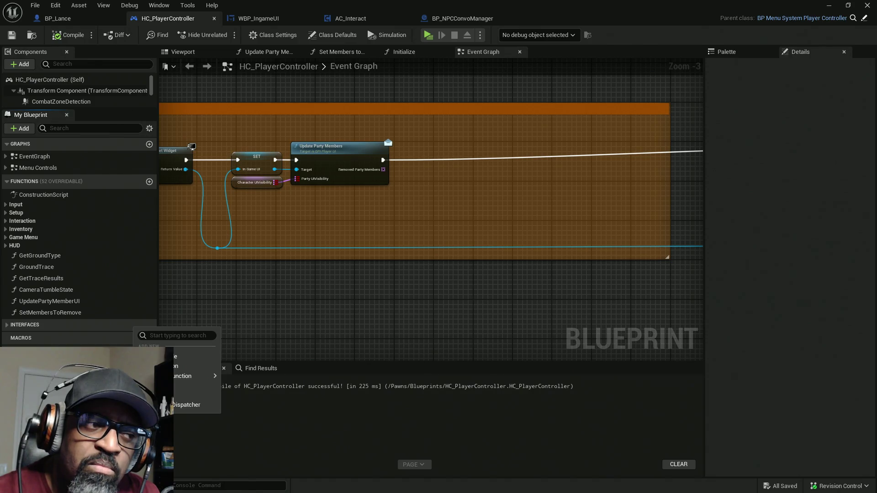
pyautogui.moveTo(55, 365)
pyautogui.mouseDown()
pyautogui.moveTo(224, 327)
pyautogui.moveTo(210, 322)
pyautogui.moveTo(275, 341)
pyautogui.mouseUp()
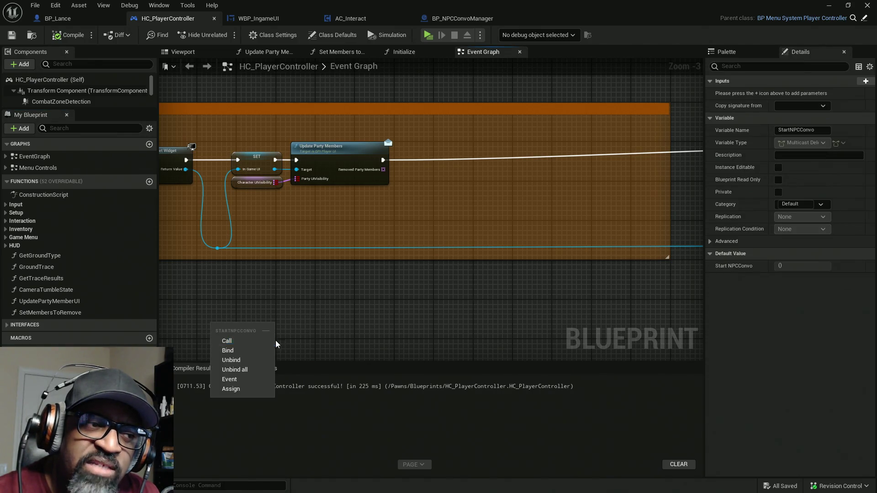
pyautogui.press('Escape')
# Step: Create a StartNPCConvo event node, delete it again, and recompile HC_PlayerController
pyautogui.click(261, 379)
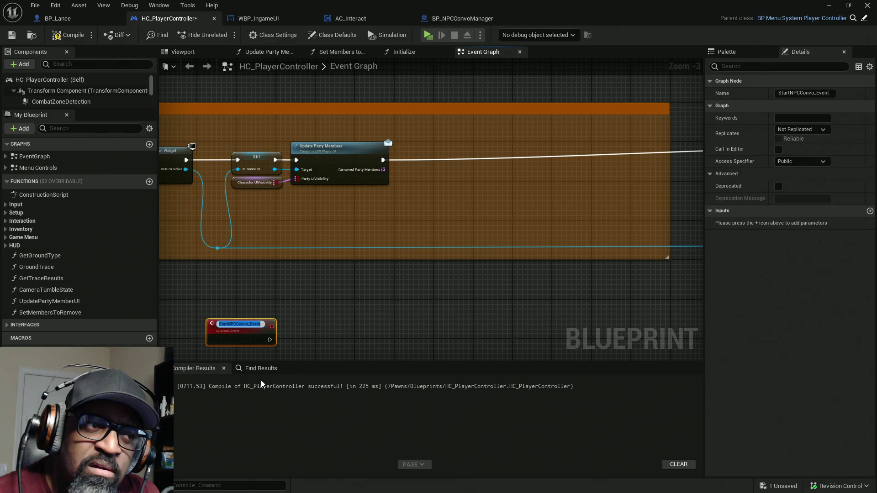
pyautogui.moveTo(300, 332); pyautogui.dragTo(368, 245)
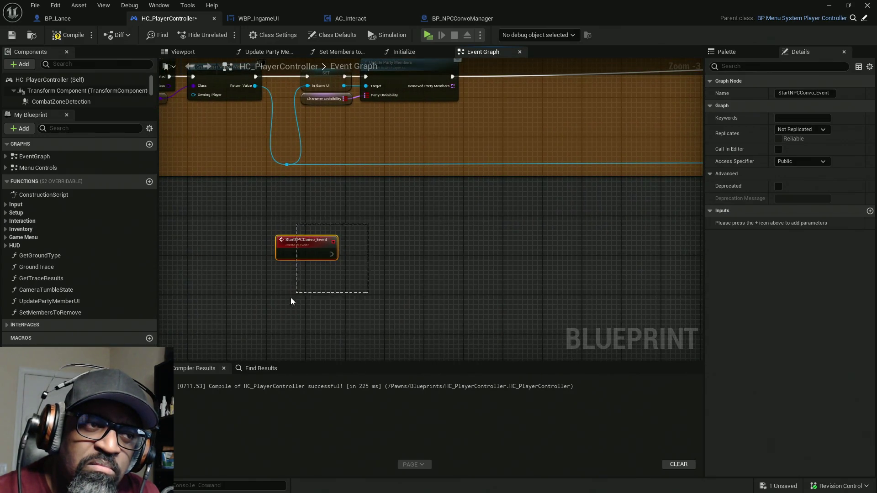
pyautogui.press('Delete')
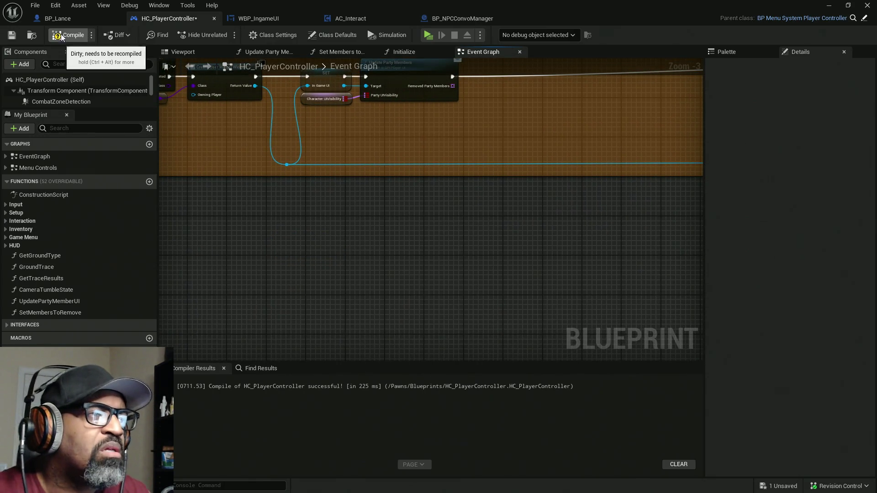
pyautogui.click(63, 36)
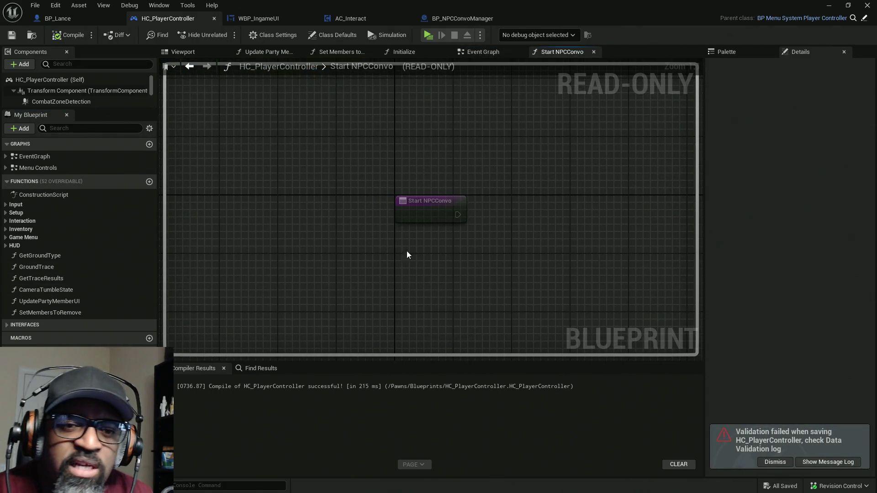
pyautogui.click(778, 461)
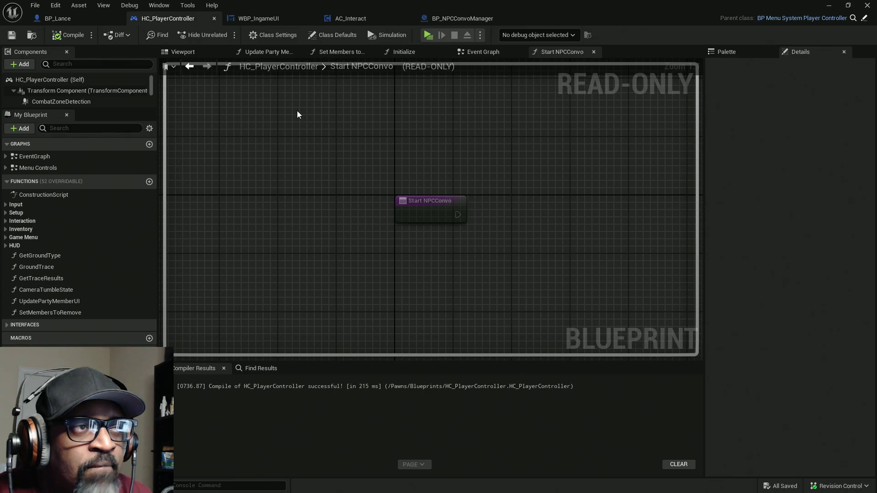
# Step: Close the StartNPCConvo graph and open the Interaction interface's Interact function graph
pyautogui.click(593, 52)
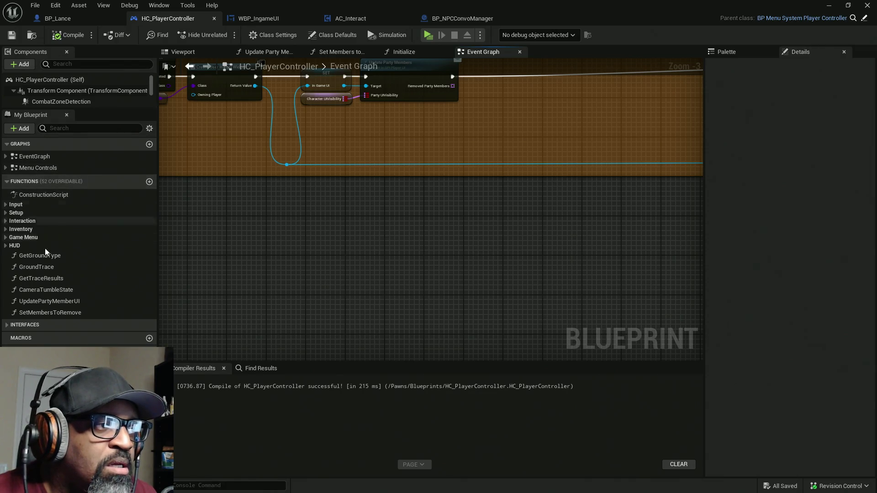
pyautogui.click(6, 221)
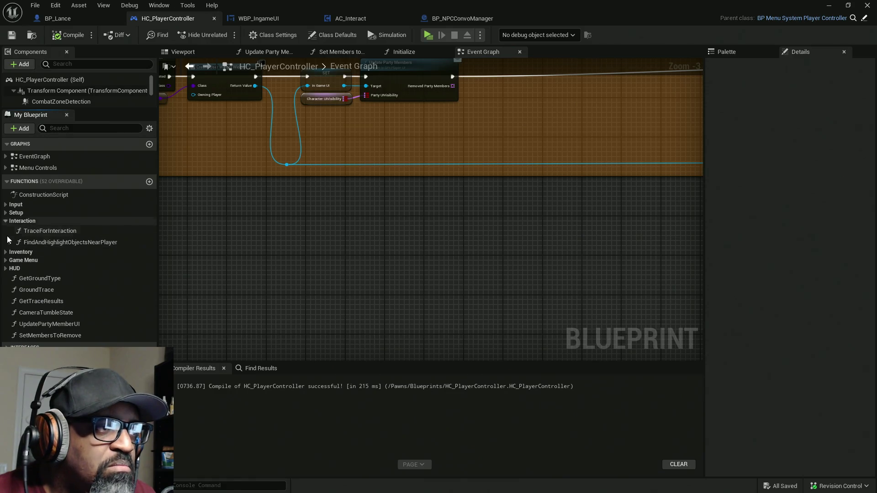
pyautogui.click(19, 222)
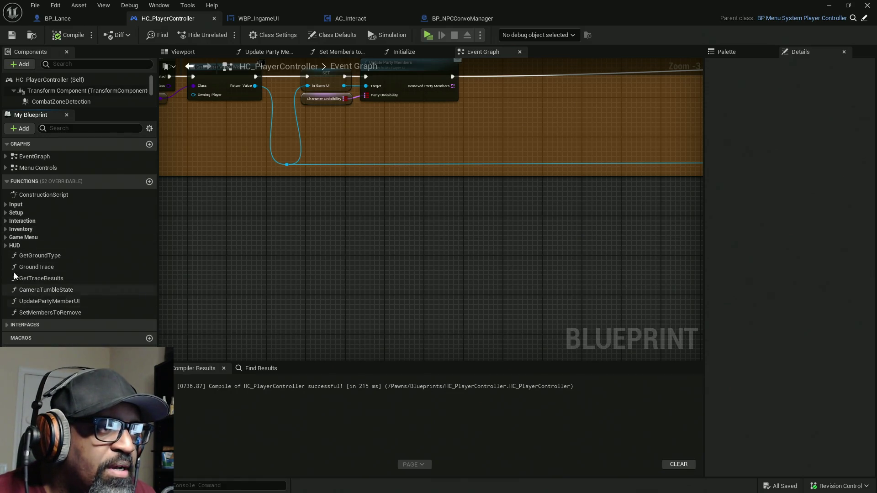
pyautogui.click(12, 325)
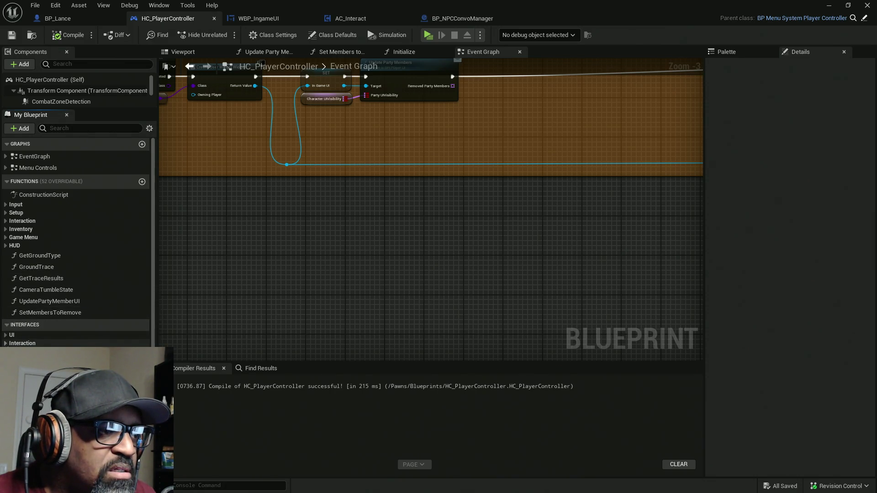
pyautogui.click(5, 343)
pyautogui.scroll(-2, 68, 274)
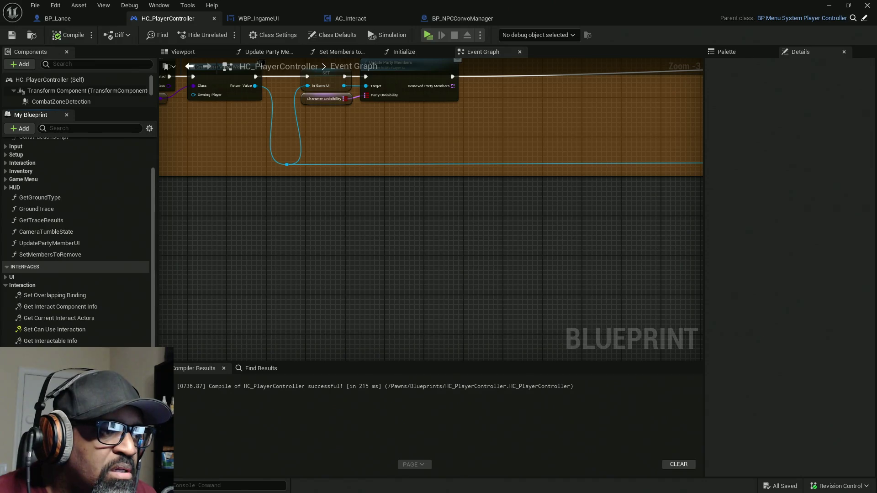
pyautogui.doubleClick(41, 352)
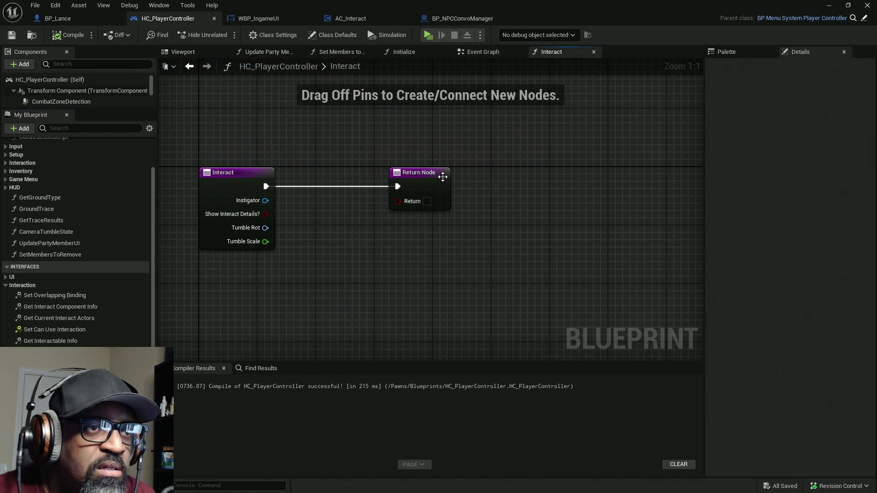
# Step: Move the Interact function's Return Node further right and widen the components list
pyautogui.moveTo(442, 177)
pyautogui.mouseDown()
pyautogui.moveTo(677, 172)
pyautogui.moveTo(669, 182)
pyautogui.moveTo(693, 181)
pyautogui.moveTo(612, 190)
pyautogui.mouseUp()
pyautogui.moveTo(285, 237); pyautogui.dragTo(475, 225)
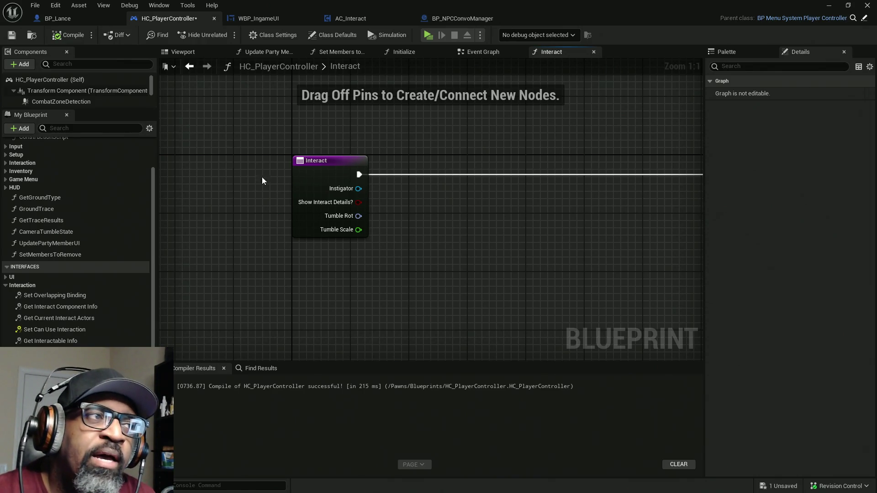
pyautogui.moveTo(120, 110); pyautogui.dragTo(120, 190)
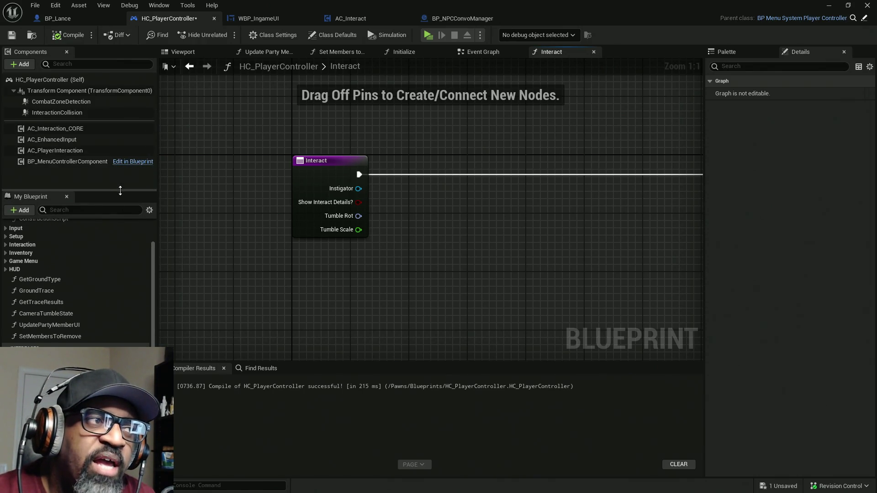
# Step: Open the AC_EnhancedInput component's blueprint for editing
pyautogui.rightClick(87, 140)
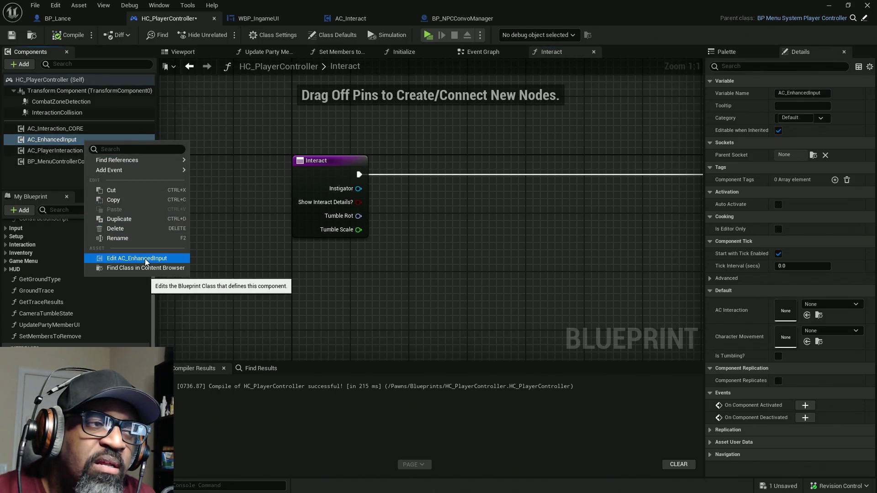
pyautogui.click(284, 300)
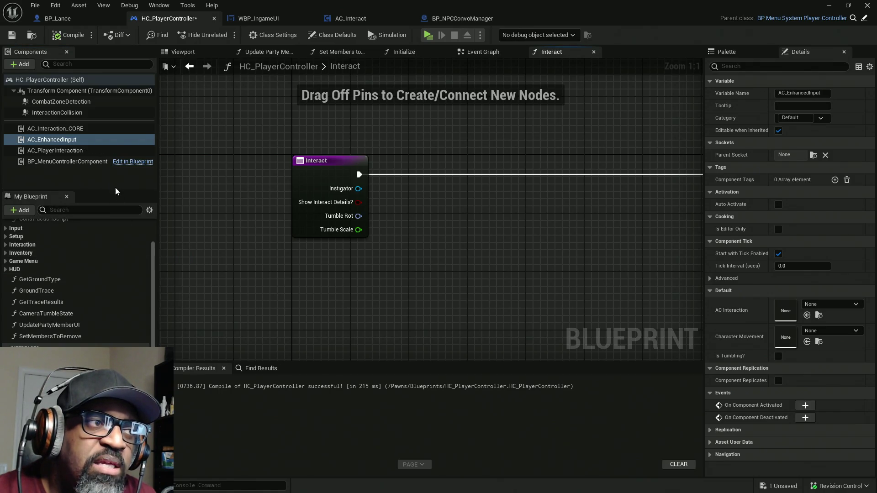
pyautogui.press('super+Down')
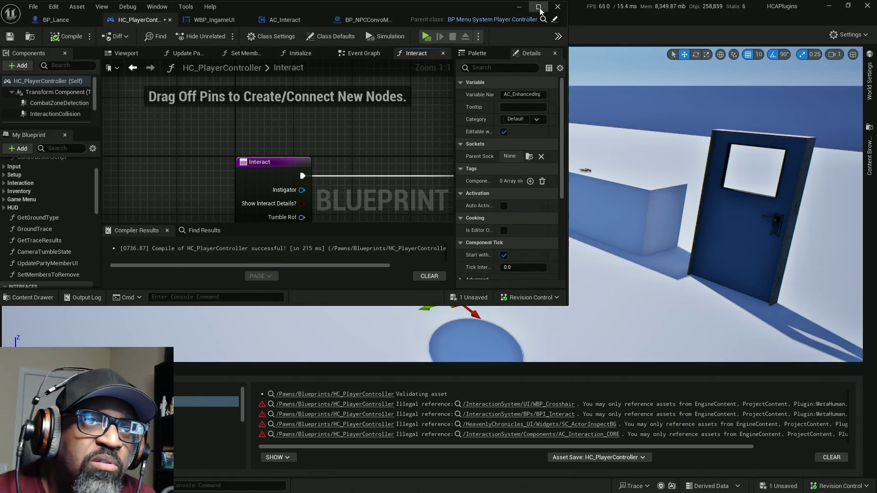
pyautogui.click(538, 7)
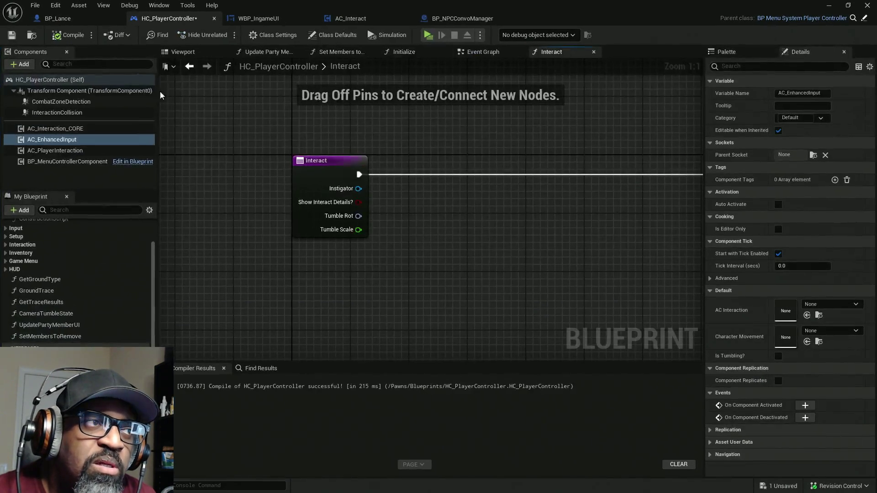
pyautogui.rightClick(72, 143)
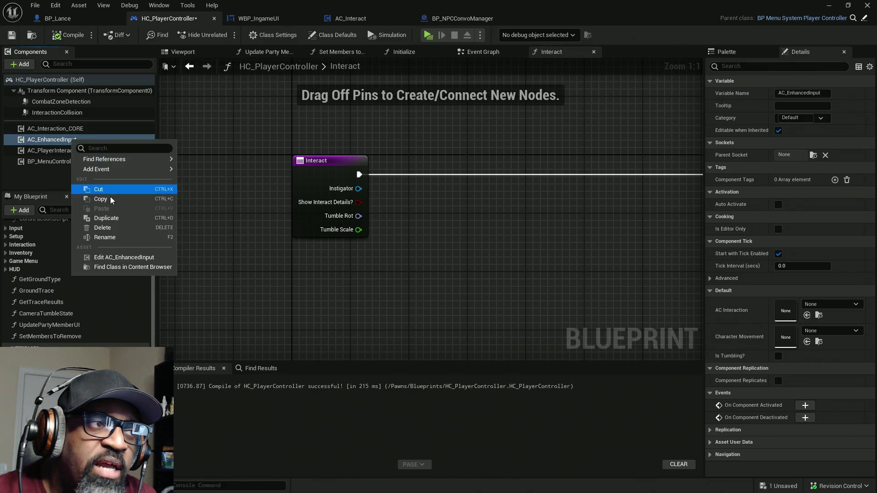
pyautogui.click(120, 259)
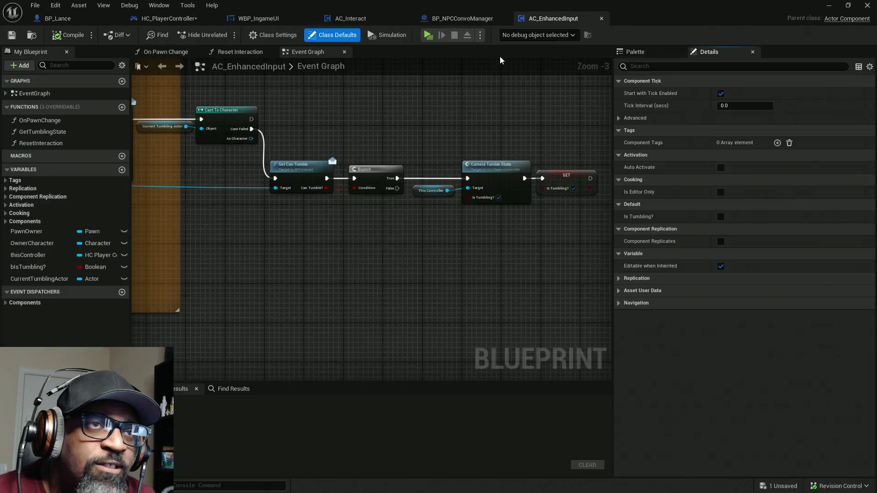
# Step: Select the upper row of Event Graph nodes and shift it right
pyautogui.scroll(-7, 370, 190)
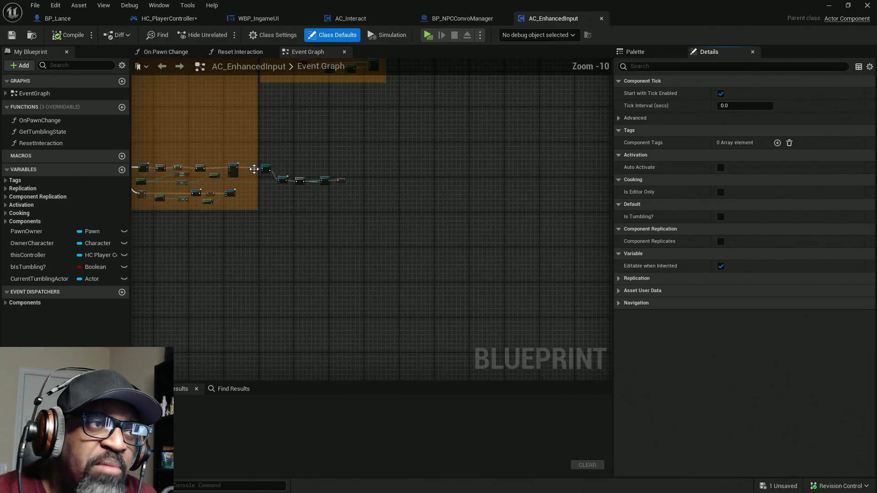
pyautogui.scroll(7, 378, 187)
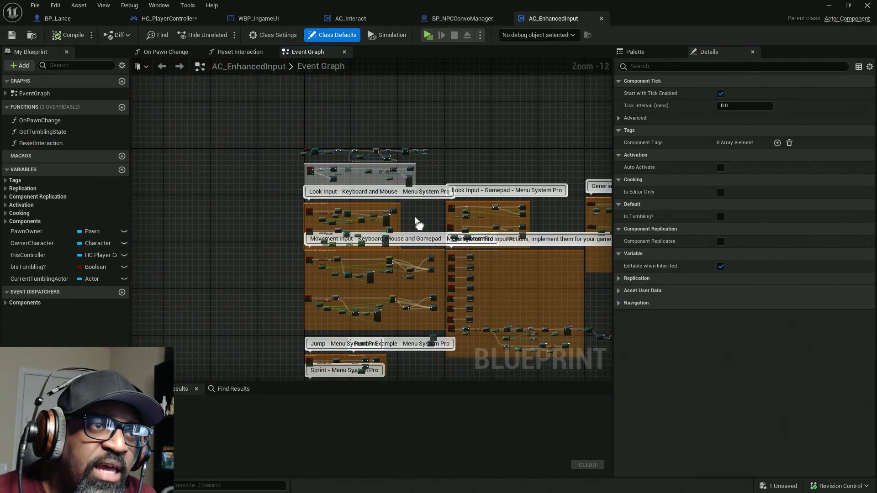
pyautogui.scroll(-6, 356, 176)
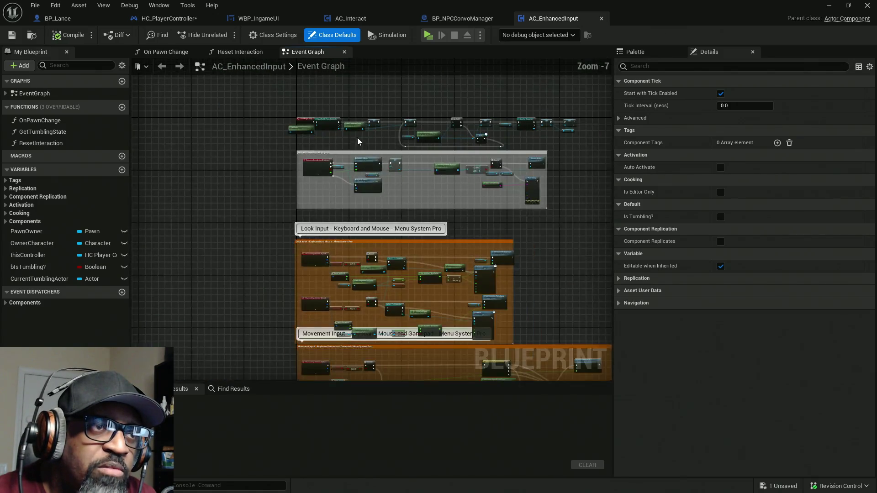
pyautogui.scroll(6, 320, 185)
pyautogui.scroll(1, 316, 184)
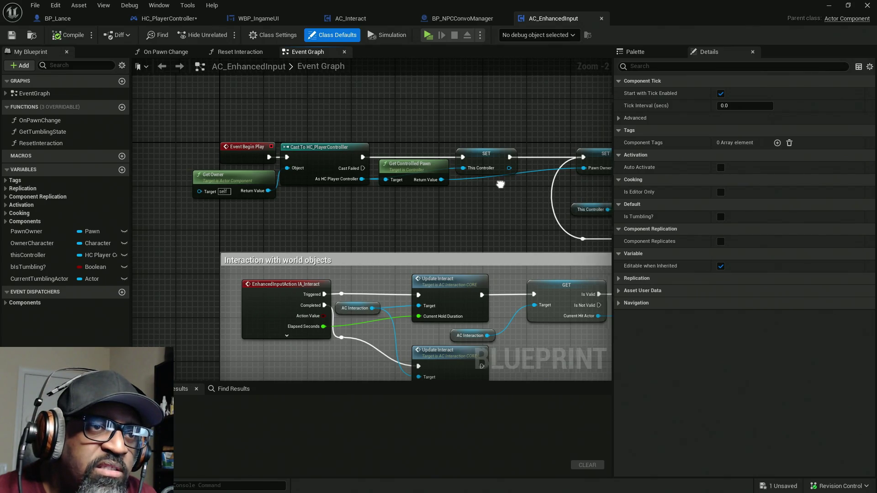
pyautogui.scroll(-3, 457, 169)
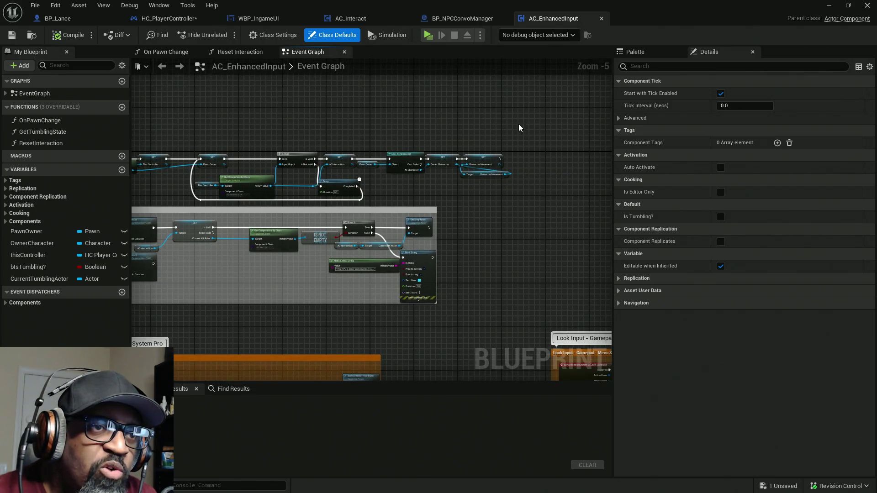
pyautogui.moveTo(518, 129); pyautogui.dragTo(188, 201)
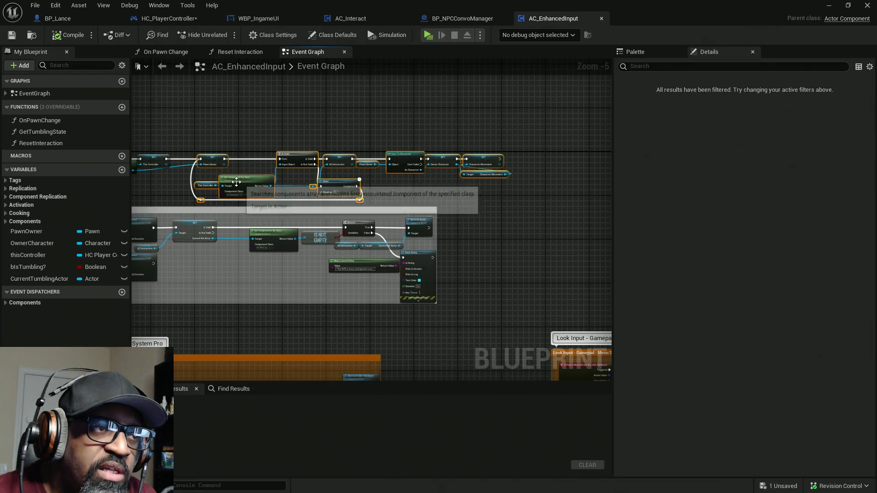
pyautogui.moveTo(224, 168); pyautogui.dragTo(298, 160)
# Step: Move the upper node row up and pull an action list from This Controller
pyautogui.scroll(-3, 298, 160)
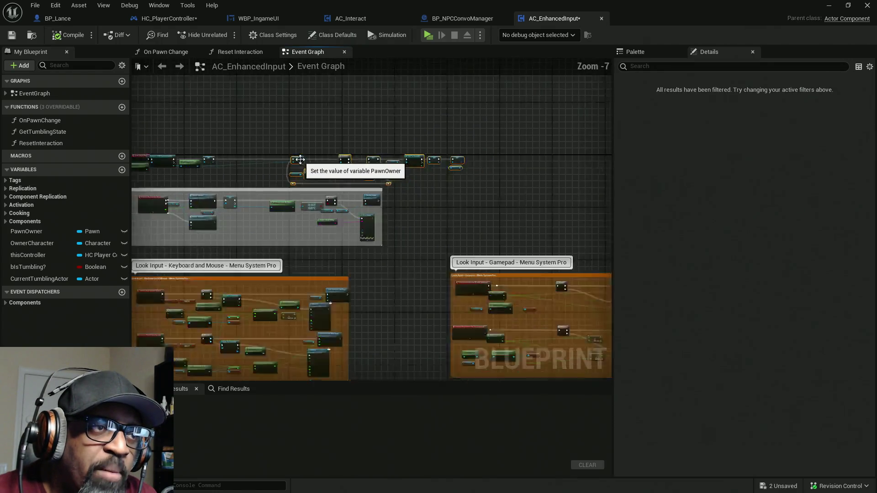
pyautogui.moveTo(522, 112)
pyautogui.mouseDown()
pyautogui.moveTo(141, 179)
pyautogui.moveTo(151, 183)
pyautogui.mouseUp()
pyautogui.moveTo(197, 162); pyautogui.dragTo(199, 118)
pyautogui.click(241, 133)
pyautogui.scroll(8, 241, 132)
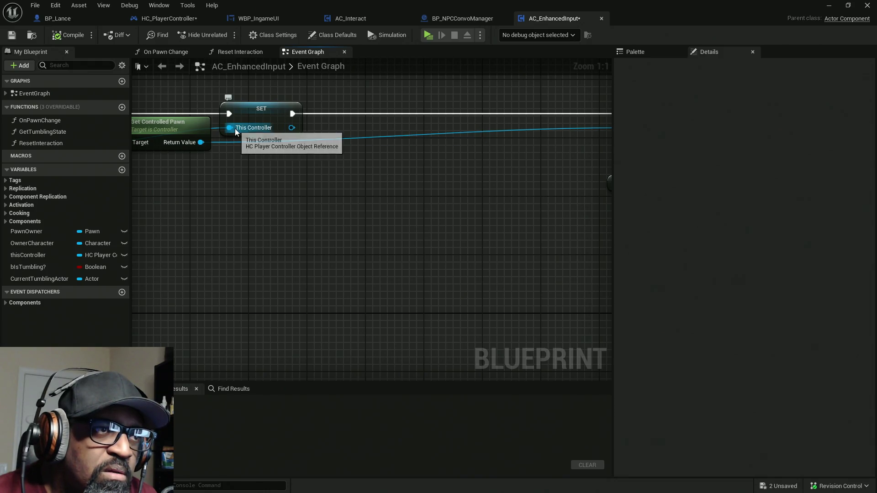
pyautogui.moveTo(291, 127); pyautogui.dragTo(327, 175)
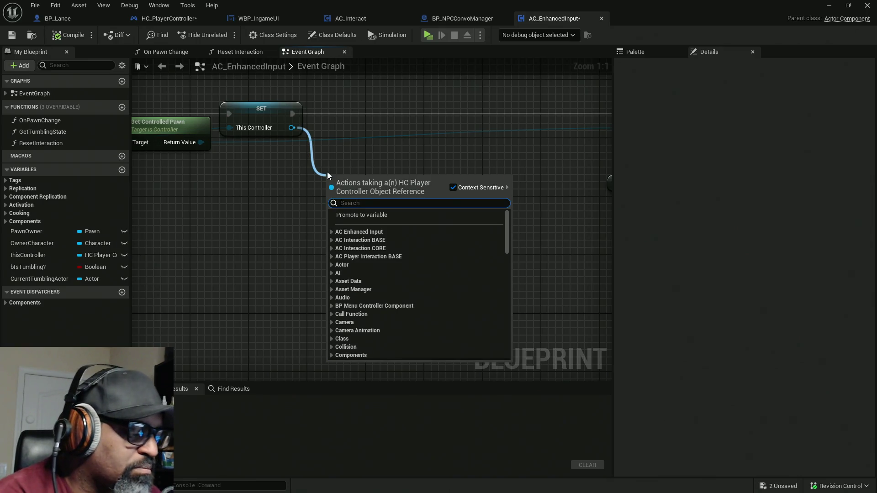
# Step: Add Assign Start NPCConvo from This Controller and delete its auto-created custom event
pyautogui.write('assign')
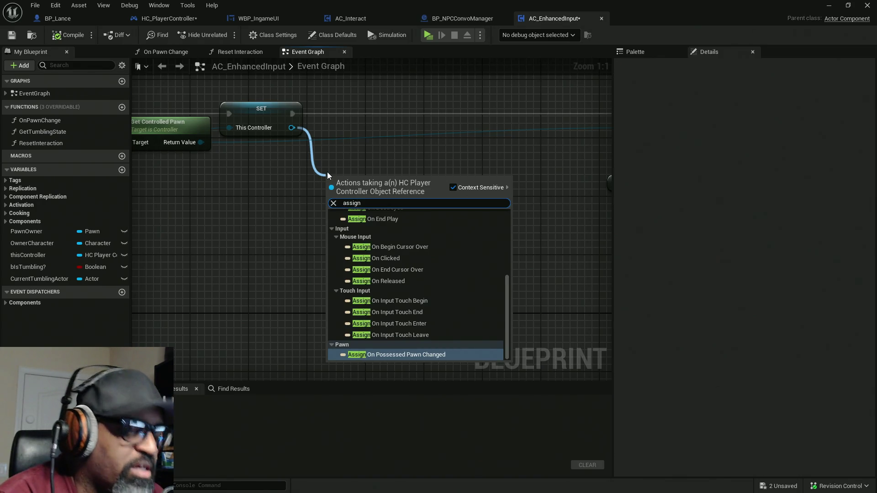
pyautogui.write(' Sta')
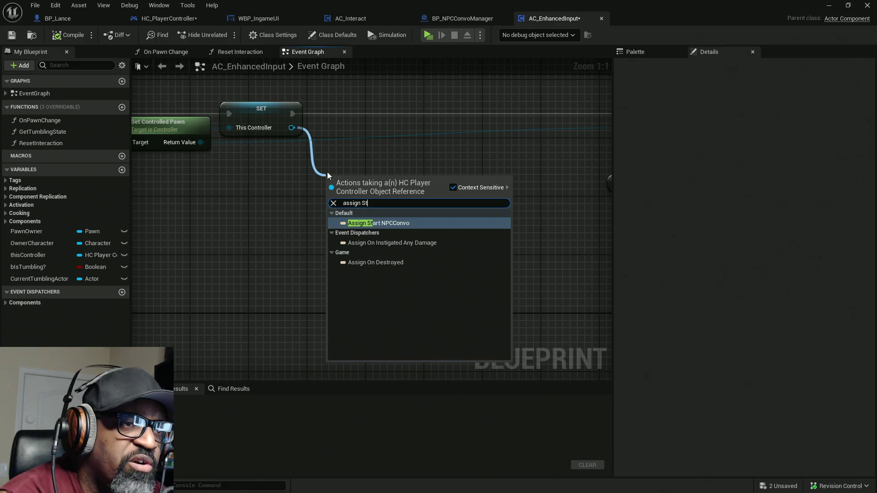
pyautogui.click(368, 223)
pyautogui.moveTo(372, 320); pyautogui.dragTo(245, 236)
pyautogui.press('Delete')
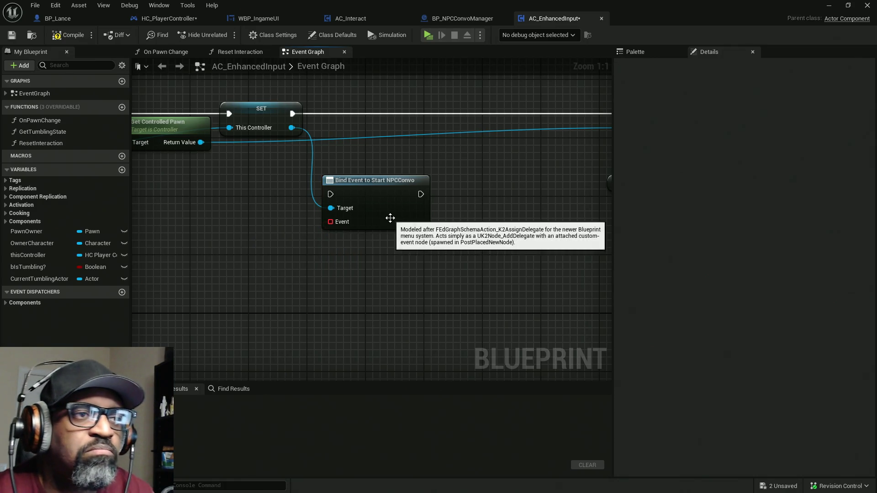
# Step: Wire the Bind Event to Start NPCConvo node to run right after SET
pyautogui.moveTo(370, 195); pyautogui.dragTo(378, 151)
pyautogui.moveTo(292, 113)
pyautogui.mouseDown()
pyautogui.moveTo(445, 143)
pyautogui.moveTo(428, 150)
pyautogui.mouseUp()
pyautogui.moveTo(292, 114); pyautogui.dragTo(337, 150)
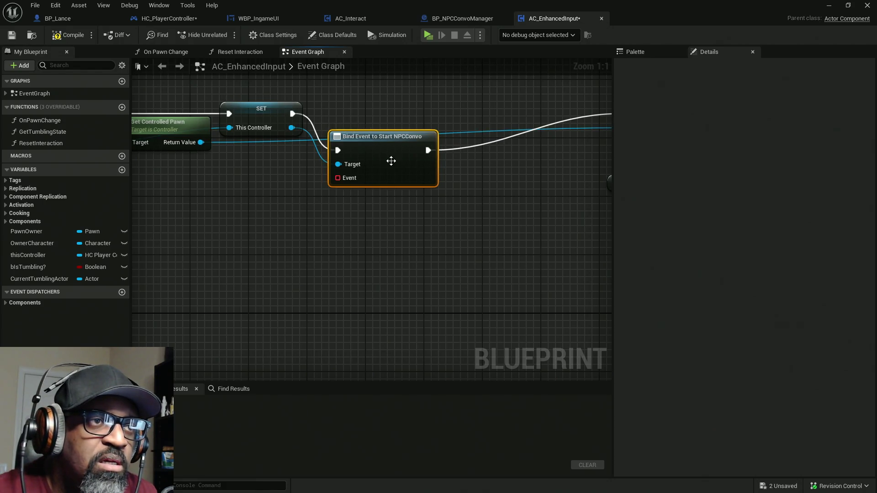
pyautogui.moveTo(391, 160); pyautogui.dragTo(388, 125)
pyautogui.moveTo(339, 143); pyautogui.dragTo(294, 174)
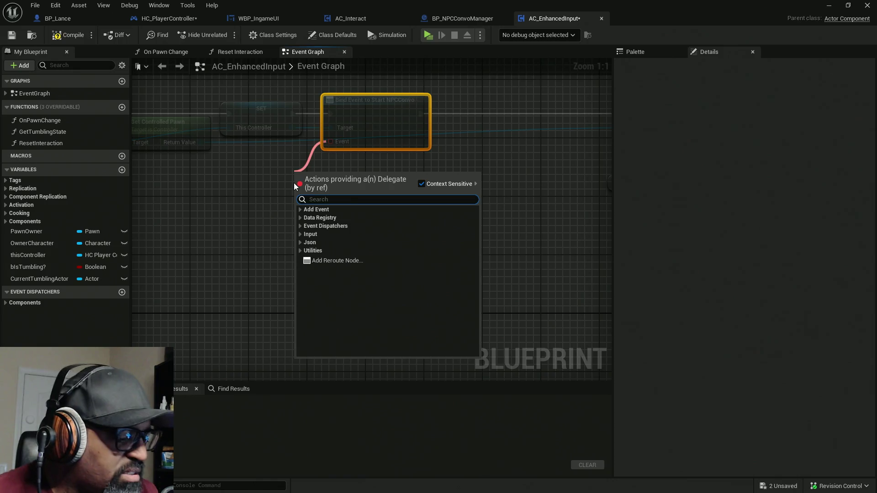
# Step: Feed the bind's Event pin from a Create Event node with a new matching event
pyautogui.write('create')
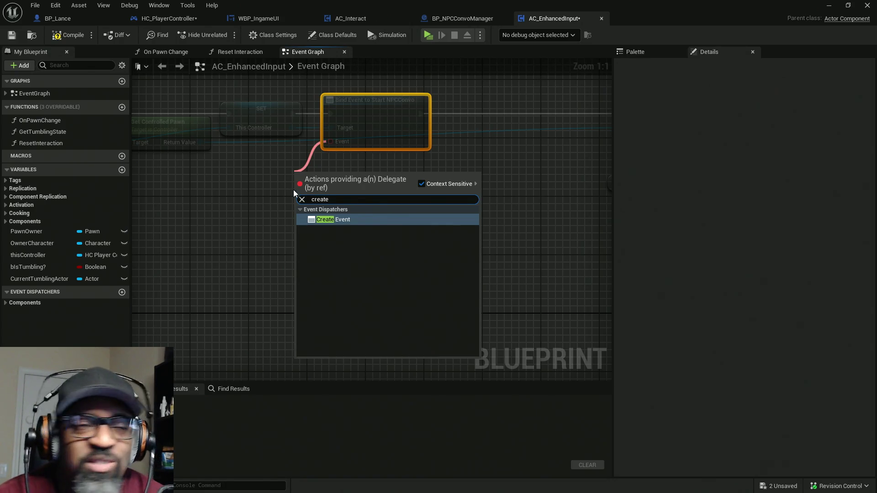
pyautogui.click(356, 219)
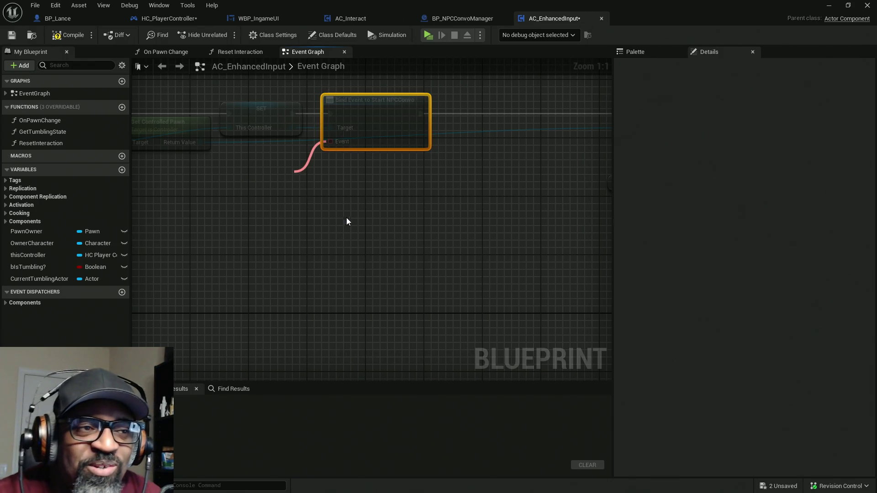
pyautogui.click(347, 214)
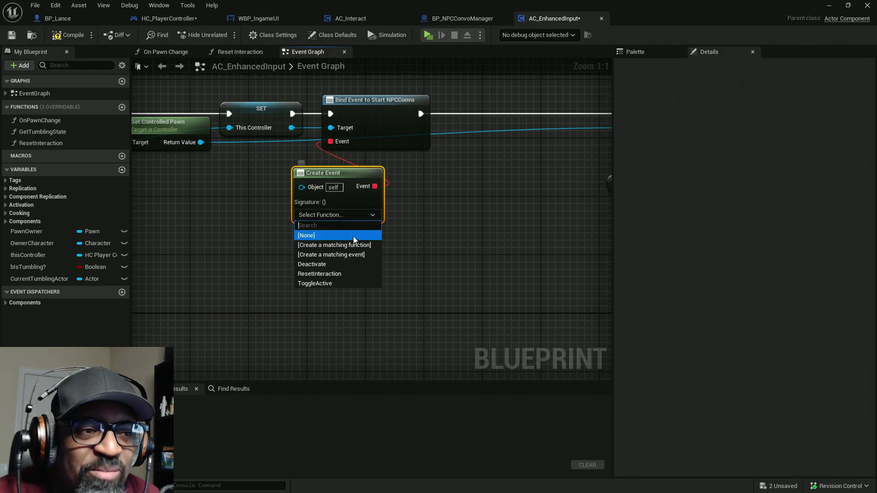
pyautogui.click(353, 253)
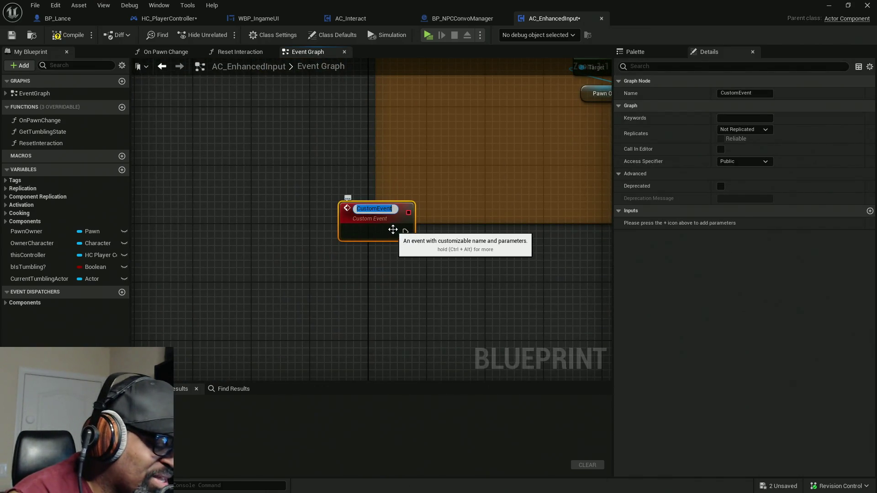
# Step: Name the new event ConvoStarted, move it below the comment group, and compile
pyautogui.write('Convo')
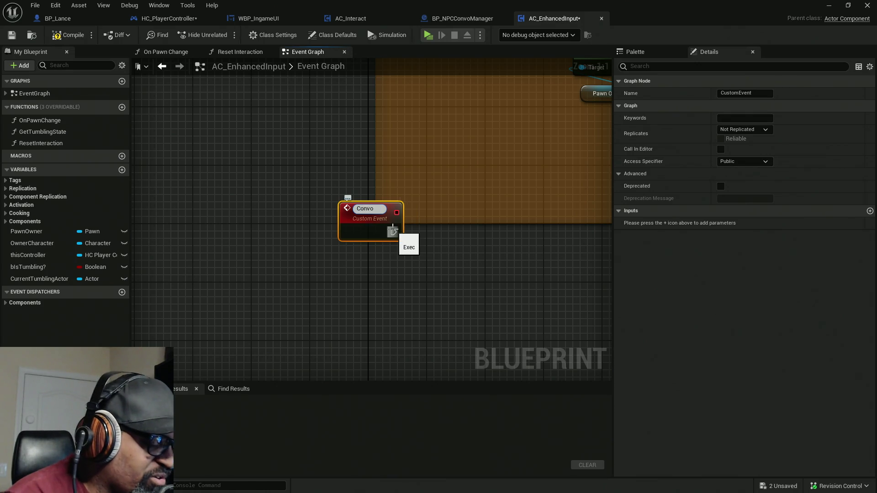
pyautogui.write('Started')
pyautogui.press('Return')
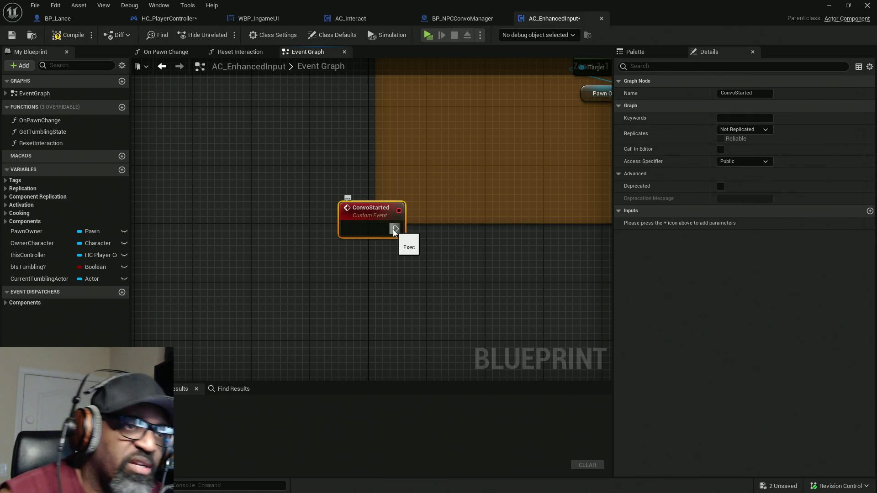
pyautogui.scroll(-4, 391, 231)
pyautogui.moveTo(386, 231)
pyautogui.mouseDown()
pyautogui.moveTo(293, 245)
pyautogui.moveTo(301, 311)
pyautogui.moveTo(307, 294)
pyautogui.mouseUp()
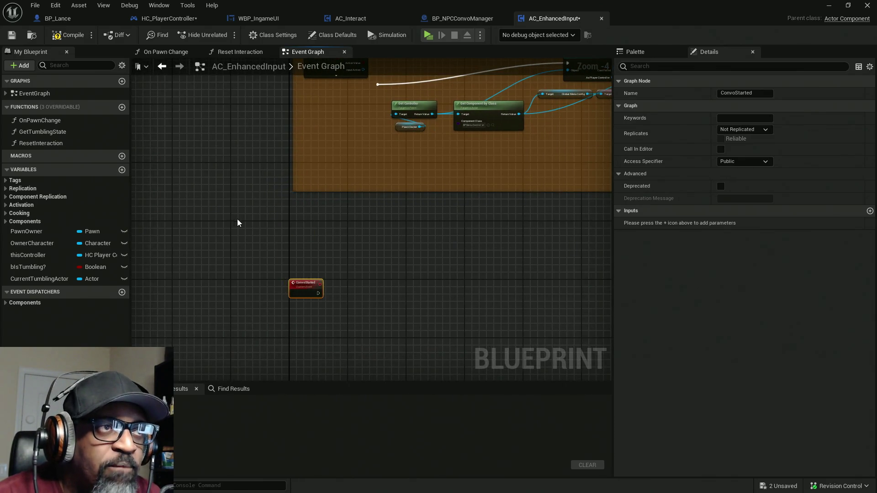
pyautogui.click(73, 35)
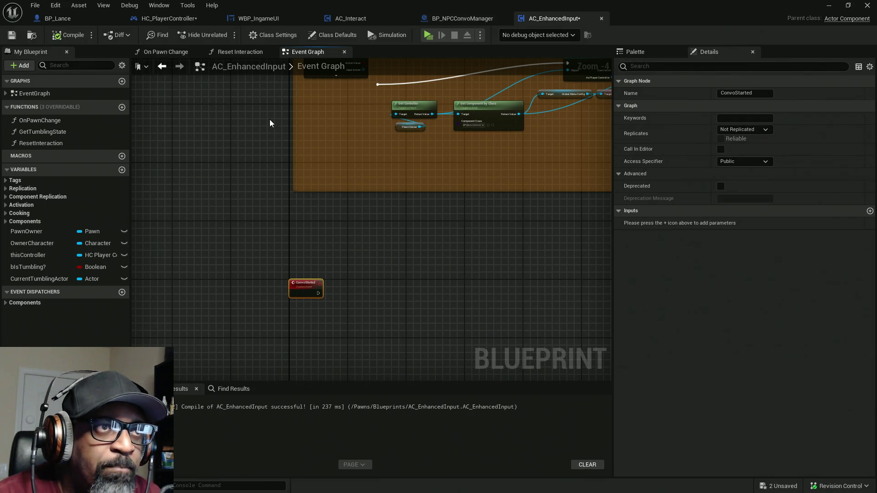
# Step: Check HC_PlayerController, then delete the ConvoStarted event in AC_EnhancedInput
pyautogui.click(173, 20)
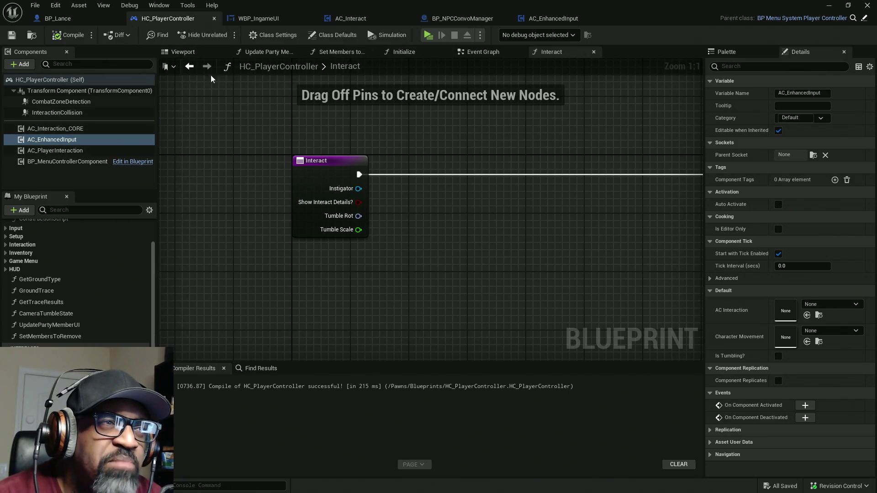
pyautogui.click(561, 19)
pyautogui.moveTo(338, 255); pyautogui.dragTo(292, 296)
pyautogui.press('Delete')
pyautogui.scroll(-8, 390, 259)
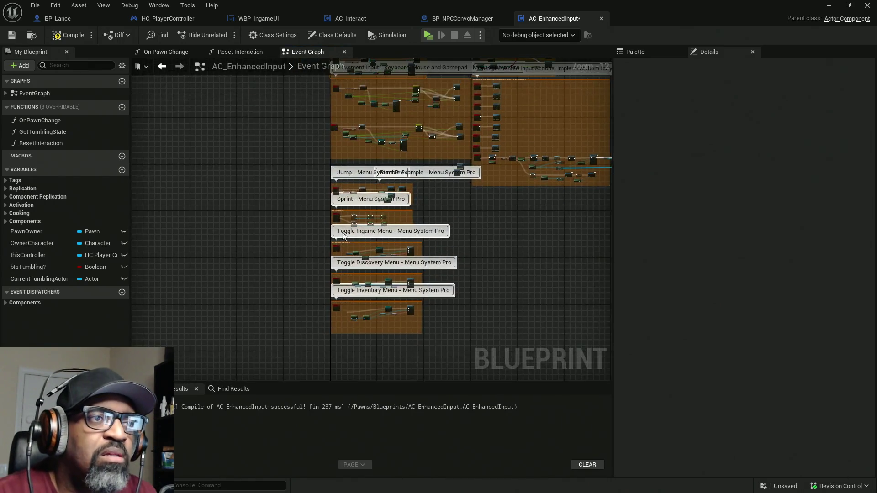
pyautogui.scroll(12, 338, 171)
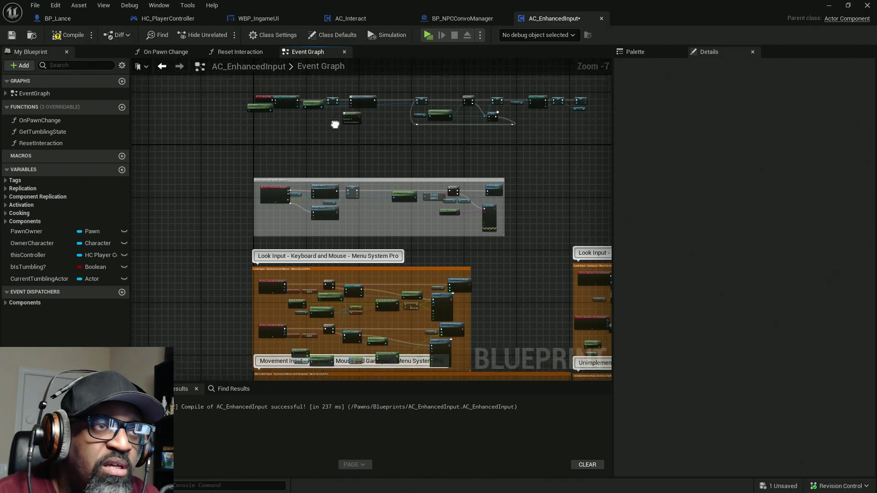
# Step: Reconnect the downstream execution to SET, delete Bind Event and Create Event, and recompile
pyautogui.moveTo(454, 220); pyautogui.dragTo(362, 122)
pyautogui.moveTo(441, 137)
pyautogui.mouseDown()
pyautogui.moveTo(409, 100)
pyautogui.moveTo(313, 137)
pyautogui.mouseUp()
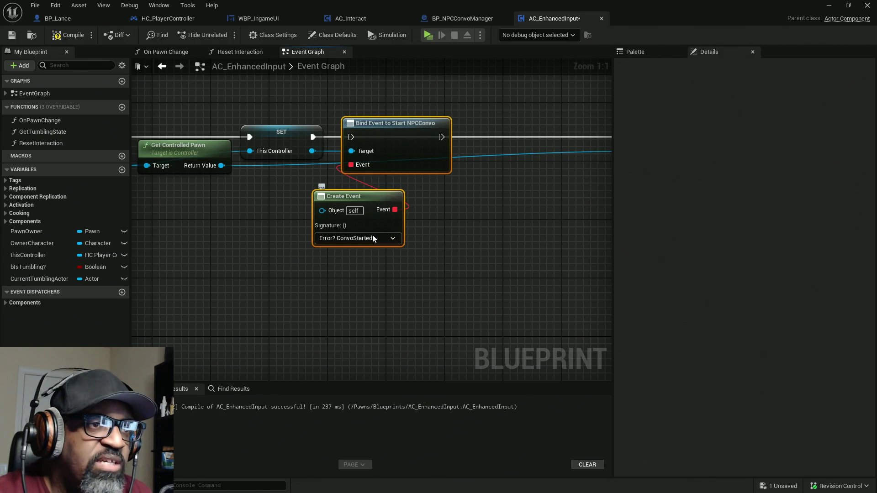
pyautogui.press('Delete')
pyautogui.click(78, 40)
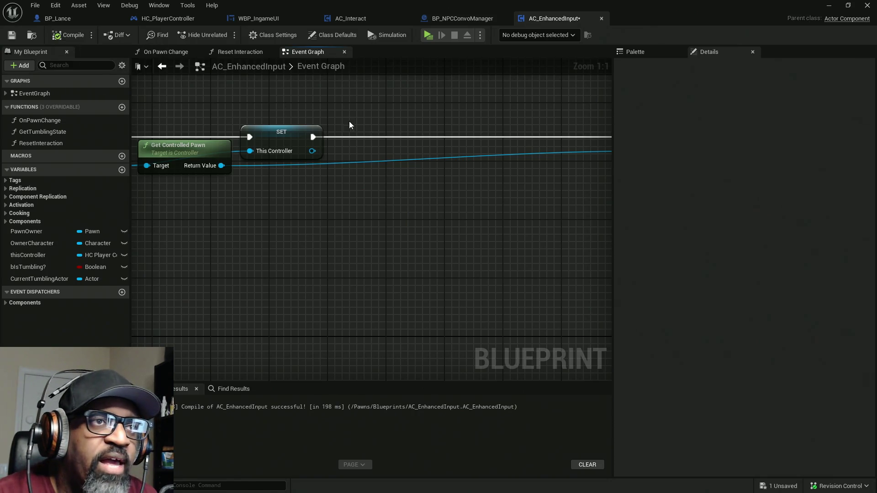
# Step: Open AC_Interaction_CORE from HC_PlayerController's components, keeping only its Event Graph tab
pyautogui.click(162, 18)
pyautogui.click(77, 129)
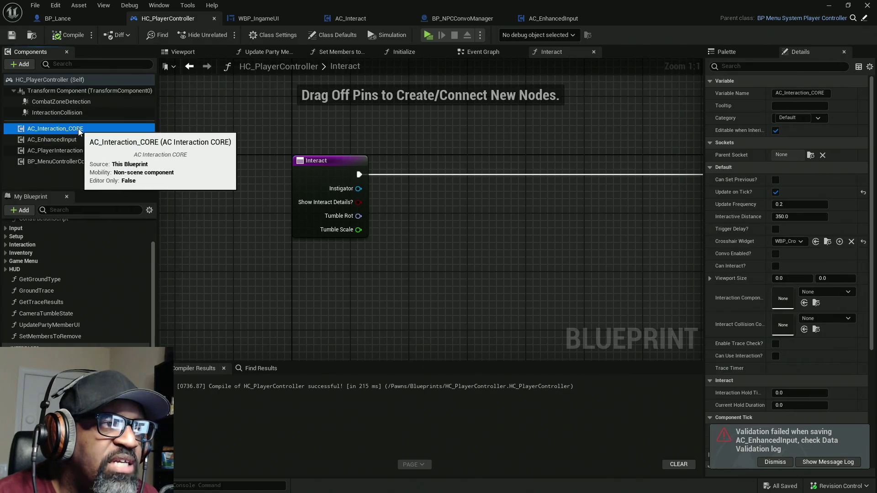
pyautogui.rightClick(79, 129)
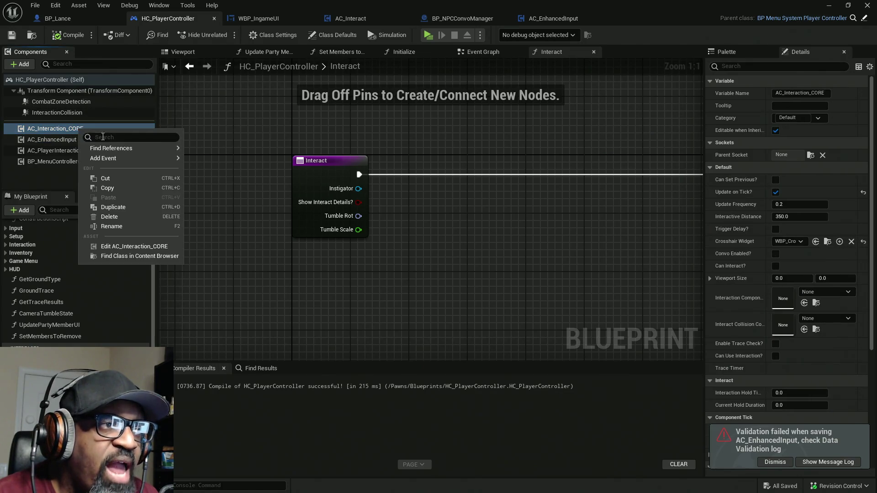
pyautogui.click(154, 246)
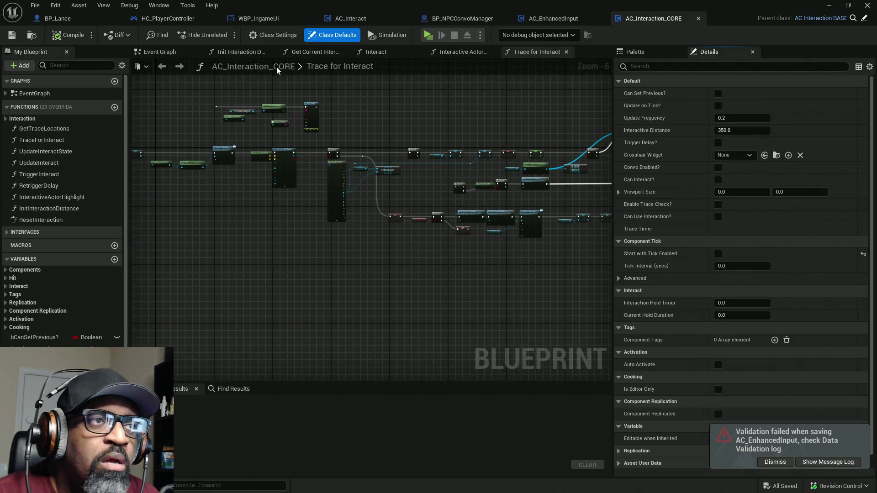
pyautogui.rightClick(158, 52)
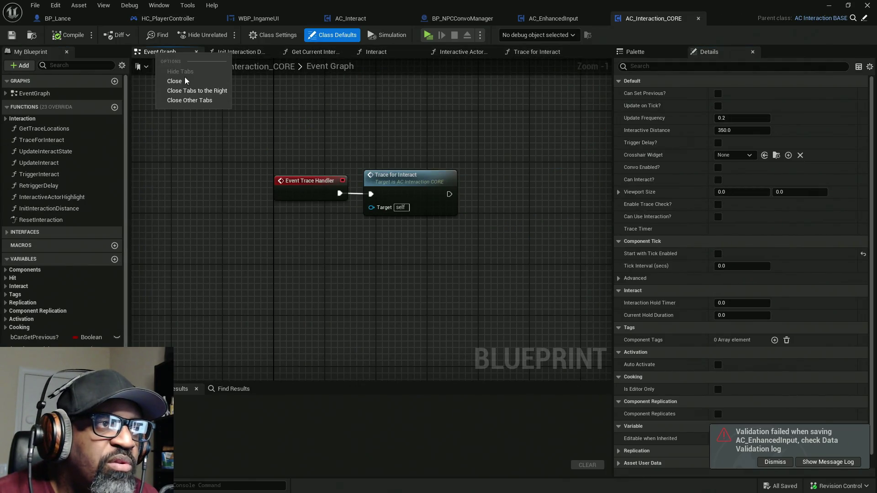
pyautogui.click(196, 91)
# Step: Move the Branch and timer node group up-left, above the Begin Play chain
pyautogui.scroll(-8, 349, 133)
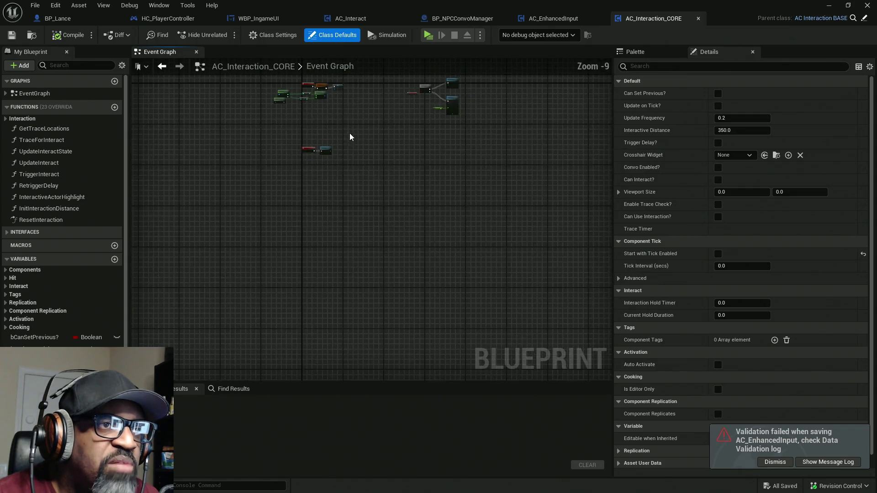
pyautogui.moveTo(350, 132); pyautogui.dragTo(337, 218)
pyautogui.scroll(7, 338, 255)
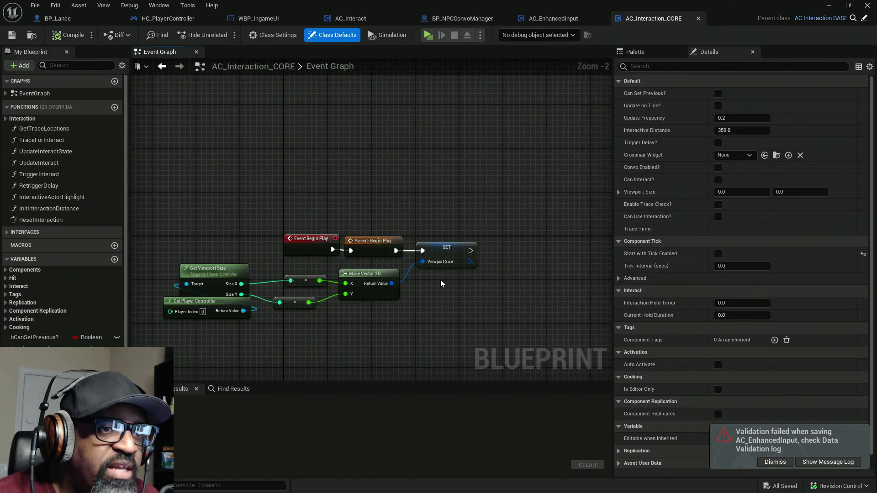
pyautogui.scroll(-5, 440, 283)
pyautogui.moveTo(472, 242)
pyautogui.mouseDown()
pyautogui.moveTo(510, 160)
pyautogui.moveTo(429, 216)
pyautogui.mouseUp()
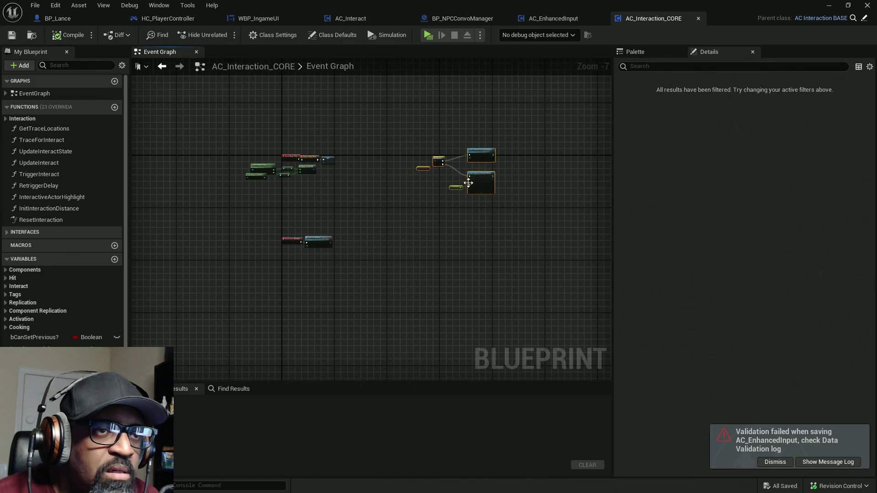
pyautogui.press('Home')
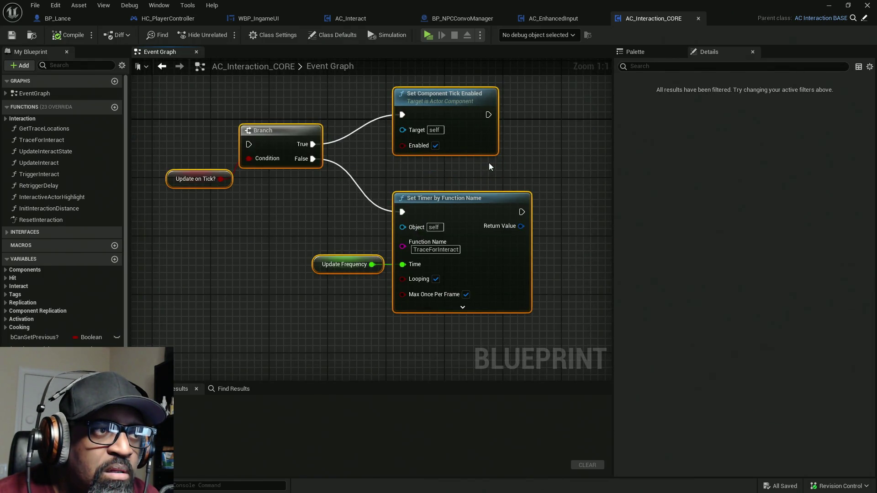
pyautogui.scroll(-10, 489, 166)
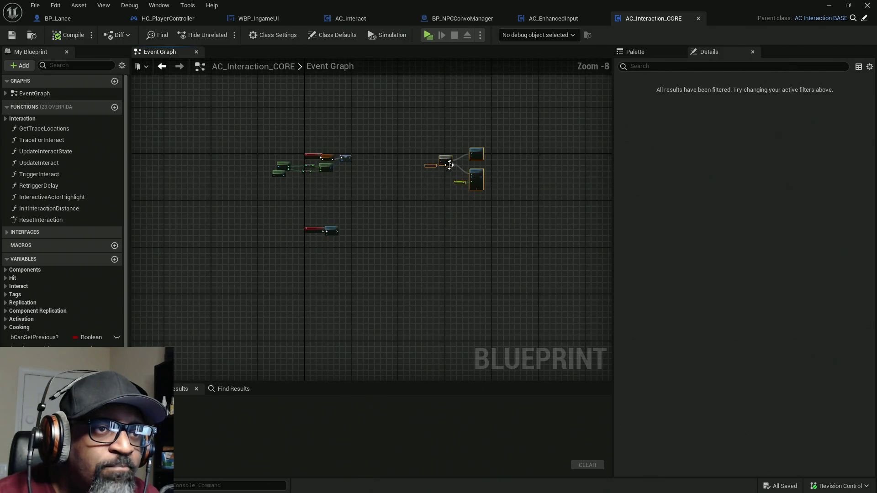
pyautogui.moveTo(448, 162); pyautogui.dragTo(227, 118)
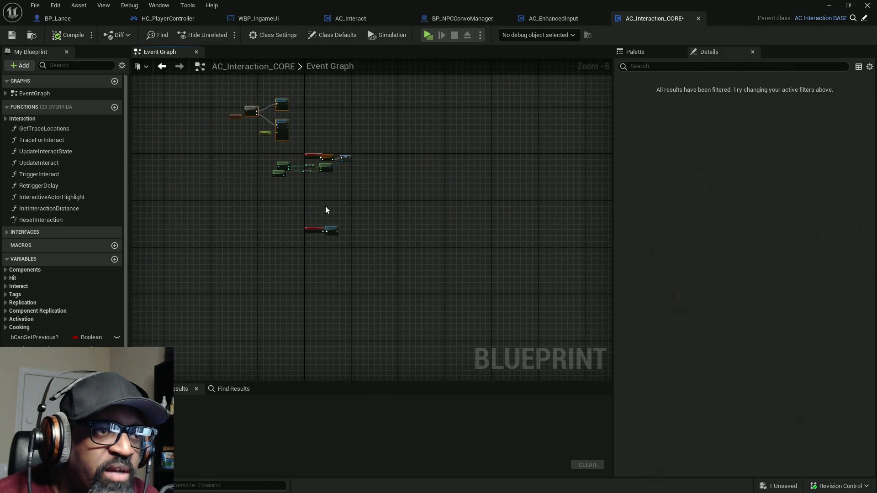
pyautogui.scroll(6, 363, 148)
pyautogui.click(389, 182)
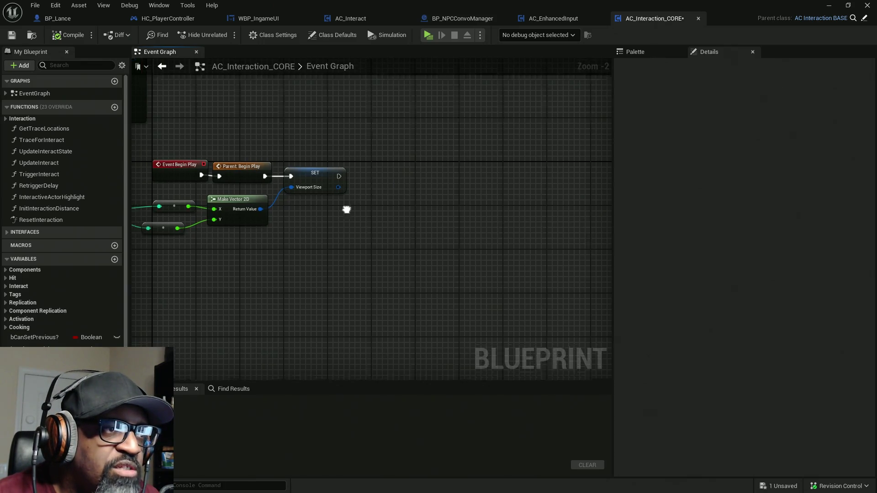
pyautogui.moveTo(345, 208); pyautogui.dragTo(407, 200)
pyautogui.rightClick(407, 200)
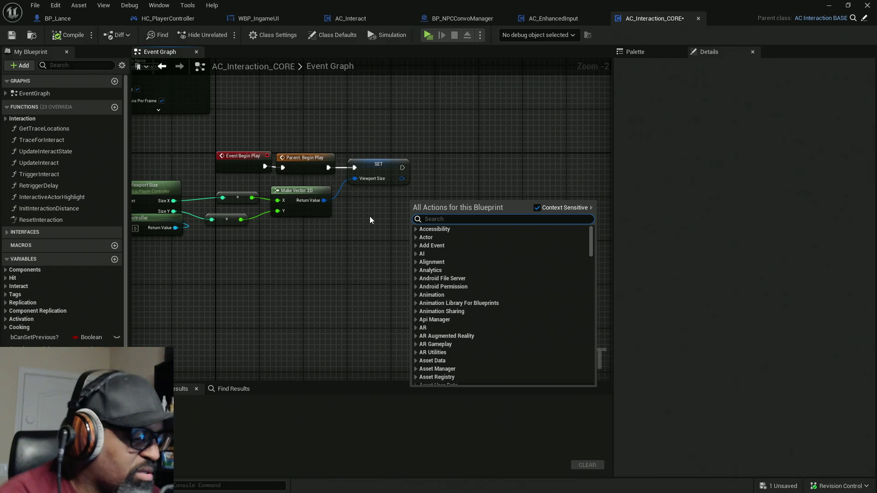
# Step: Add a Get Owner node beside SET and search its Return Value for 'castto HC_Player'
pyautogui.write('get ow')
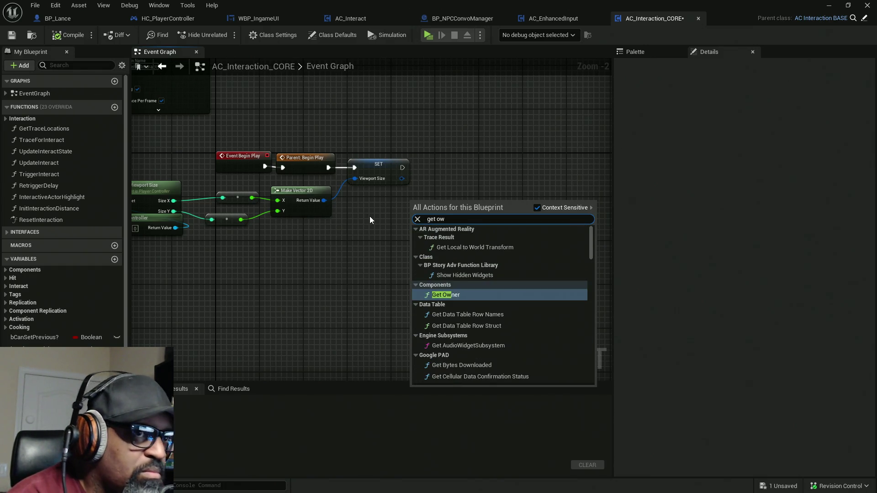
pyautogui.write('ner')
pyautogui.press('Return')
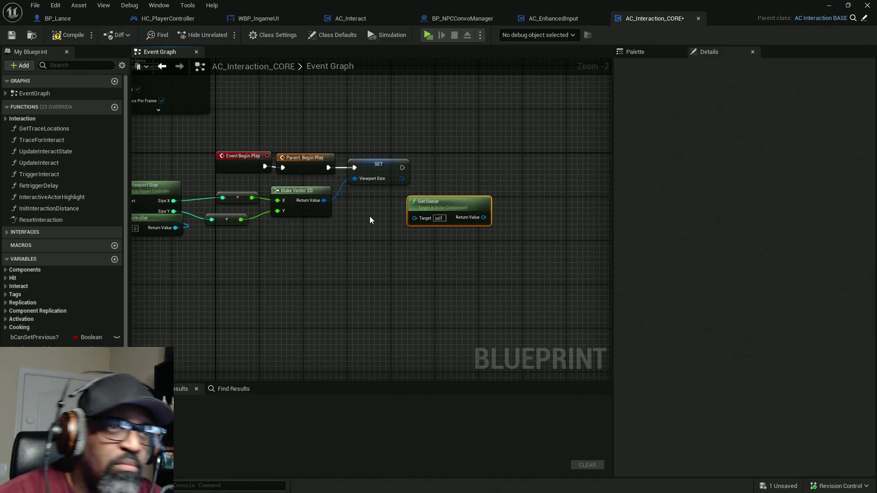
pyautogui.moveTo(451, 201)
pyautogui.mouseDown()
pyautogui.moveTo(392, 200)
pyautogui.moveTo(465, 175)
pyautogui.mouseUp()
pyautogui.write('cas')
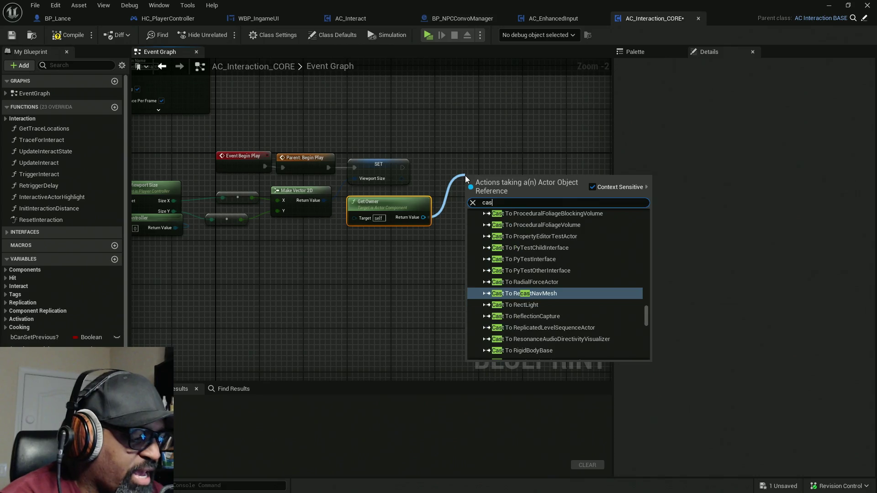
pyautogui.write('tto')
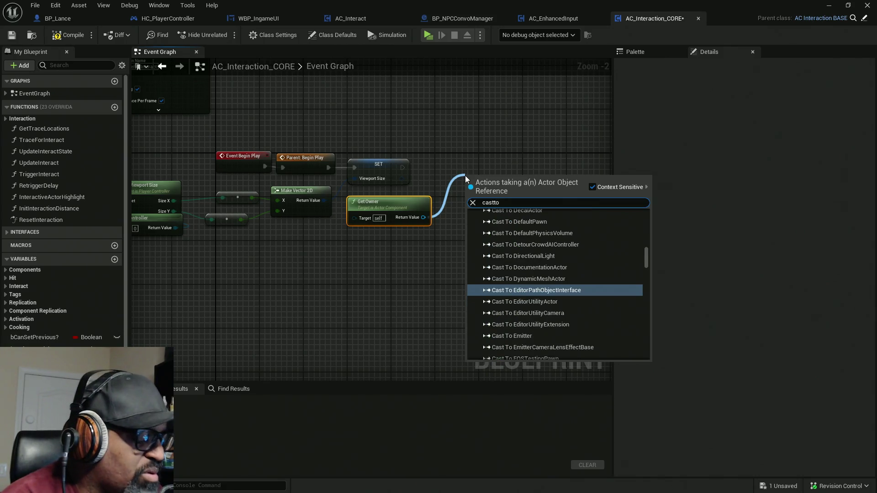
pyautogui.write(' HC')
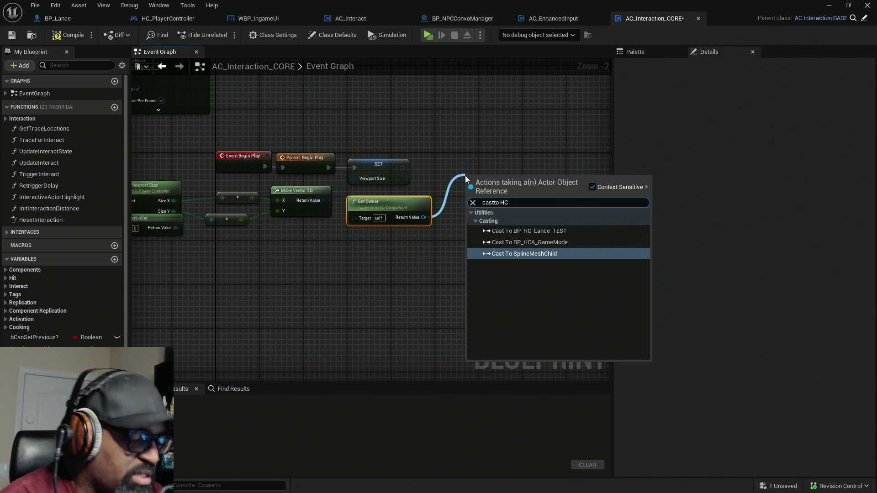
pyautogui.write('_Player')
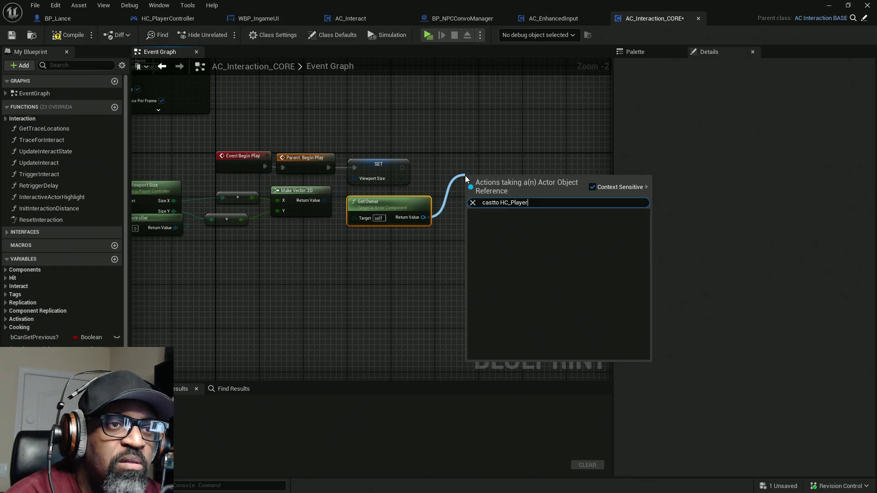
pyautogui.press('BackSpace')
pyautogui.press('BackSpace')
pyautogui.press('BackSpace')
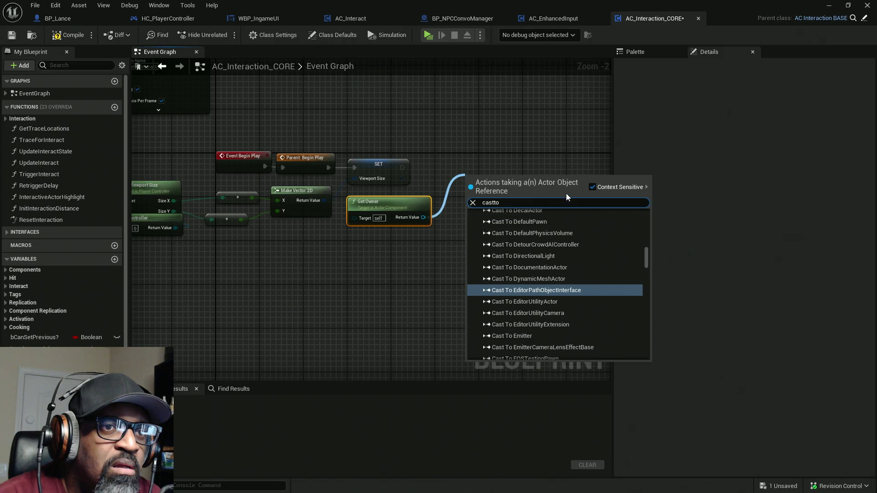
pyautogui.click(593, 186)
pyautogui.click(532, 195)
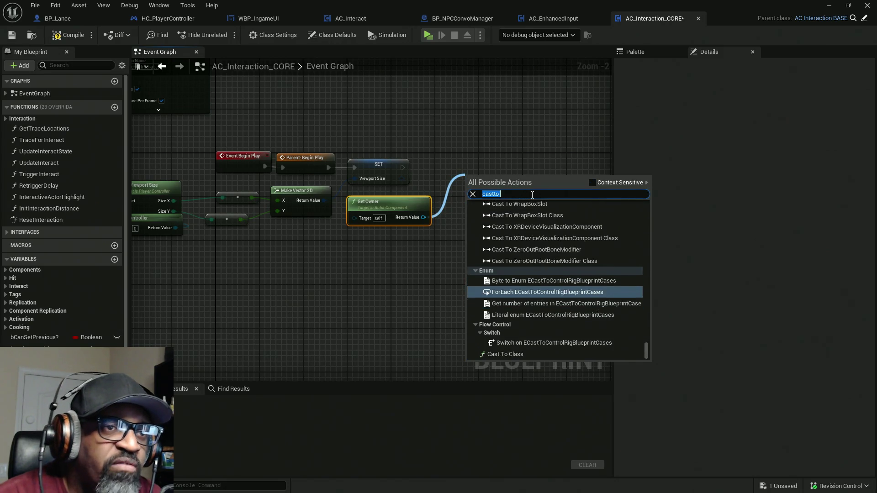
pyautogui.click(532, 195)
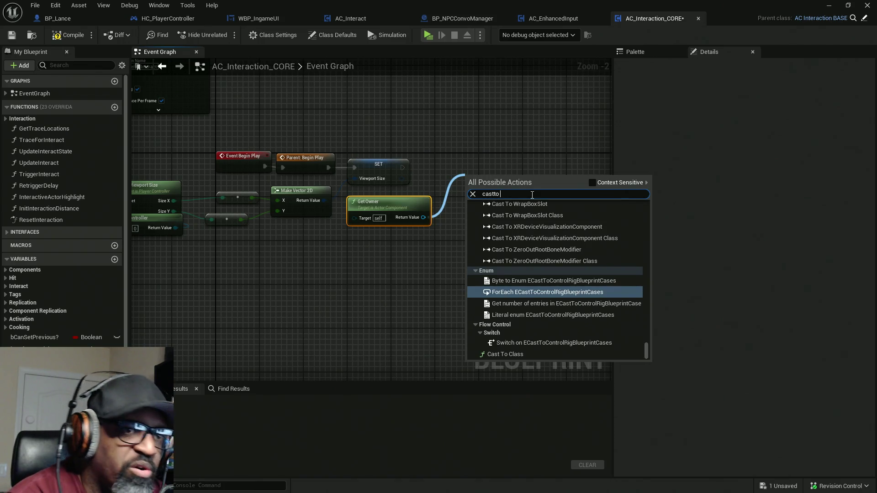
pyautogui.write('HC')
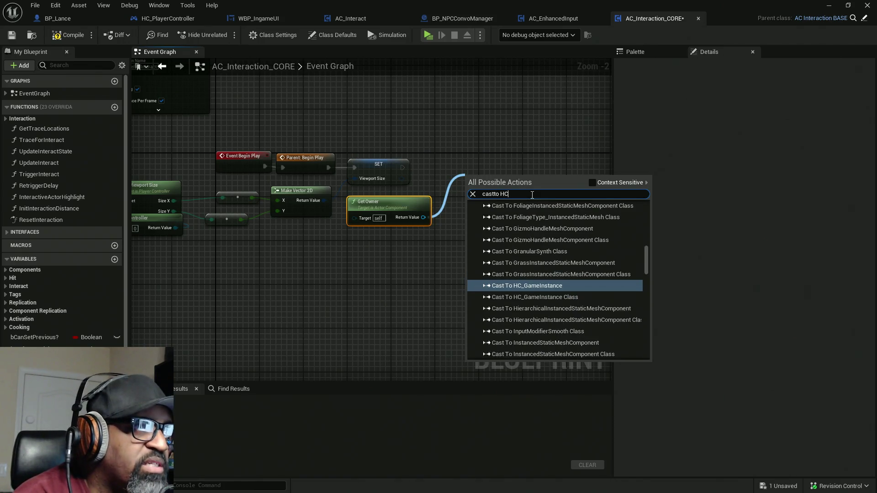
pyautogui.write('_Player')
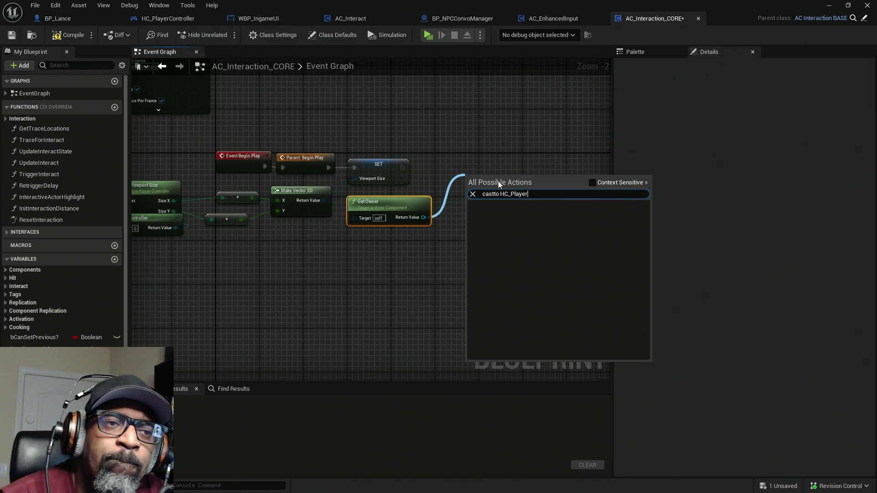
pyautogui.click(487, 168)
pyautogui.rightClick(488, 168)
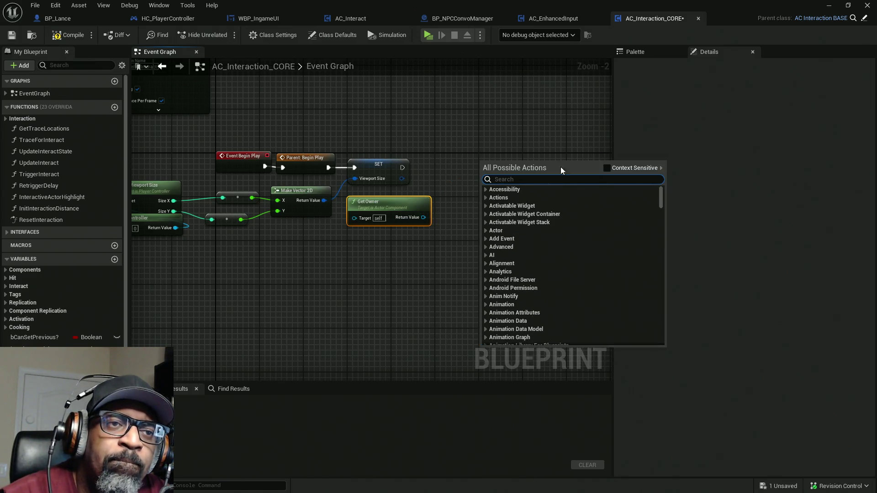
pyautogui.click(607, 168)
pyautogui.write('castto')
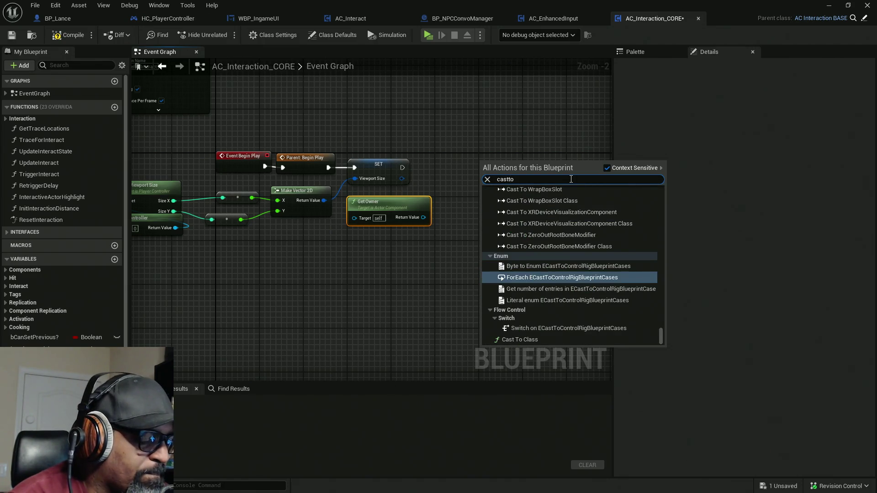
pyautogui.write(' HC_')
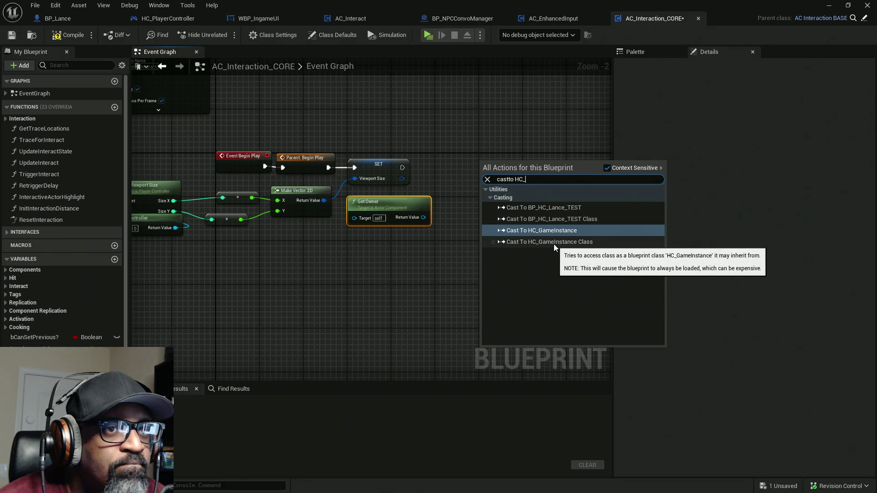
pyautogui.press('BackSpace')
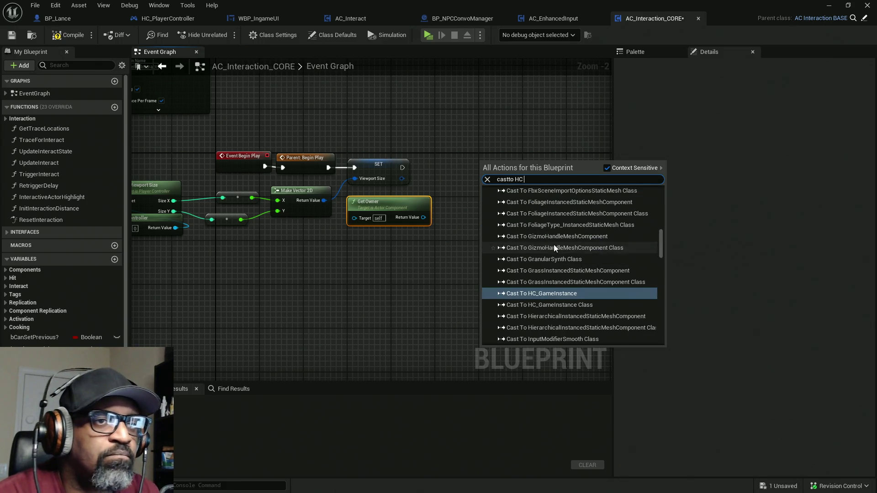
pyautogui.write('Pla')
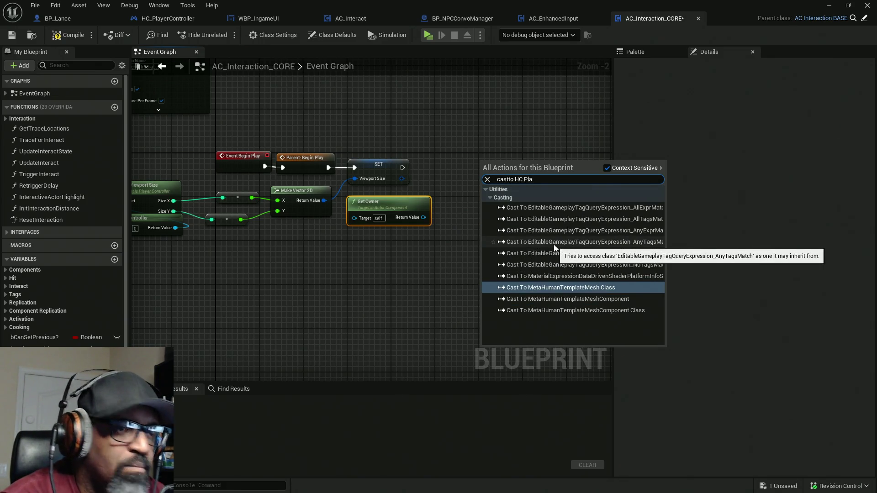
pyautogui.write('yer')
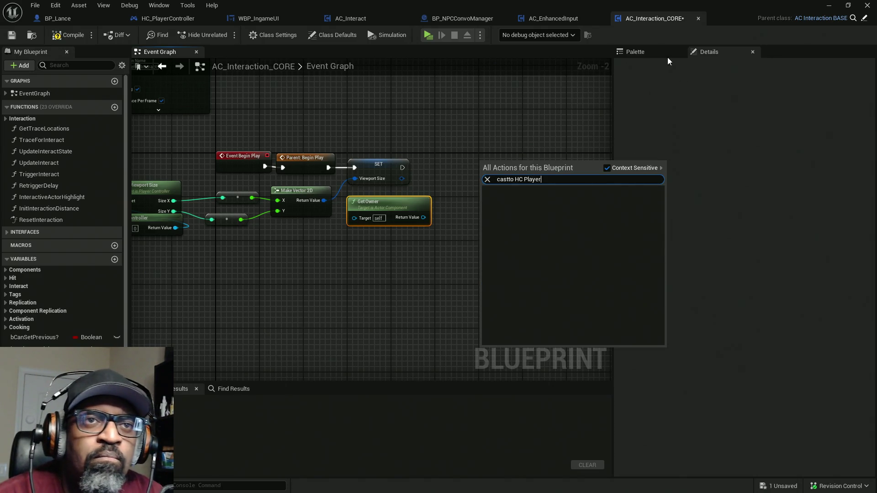
pyautogui.moveTo(667, 57); pyautogui.dragTo(650, 62)
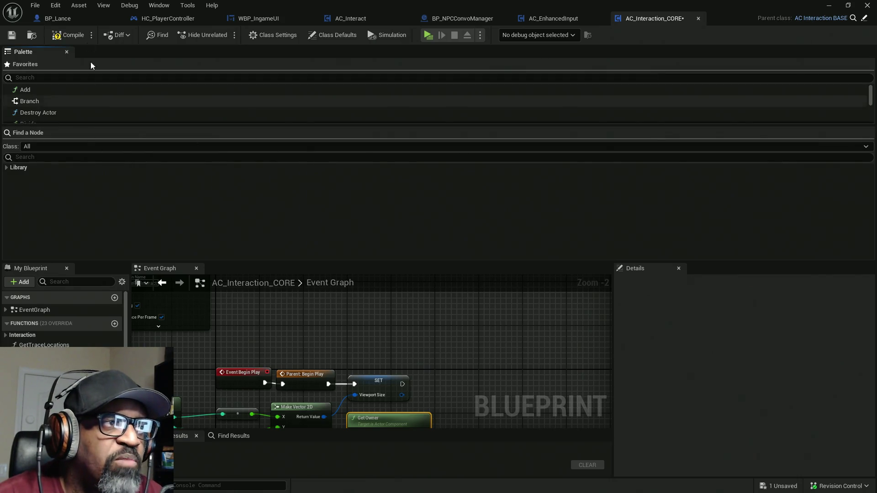
# Step: Dock the Palette, place Cast To HC_PlayerController, and feed its Object input from Get Owner
pyautogui.moveTo(26, 53)
pyautogui.mouseDown()
pyautogui.moveTo(574, 221)
pyautogui.moveTo(684, 46)
pyautogui.moveTo(644, 56)
pyautogui.mouseUp()
pyautogui.click(664, 228)
pyautogui.write('cas')
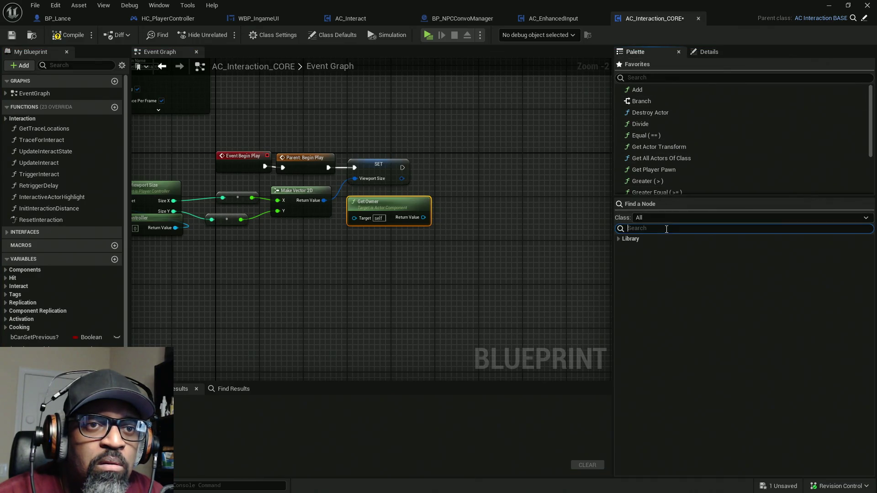
pyautogui.write('t')
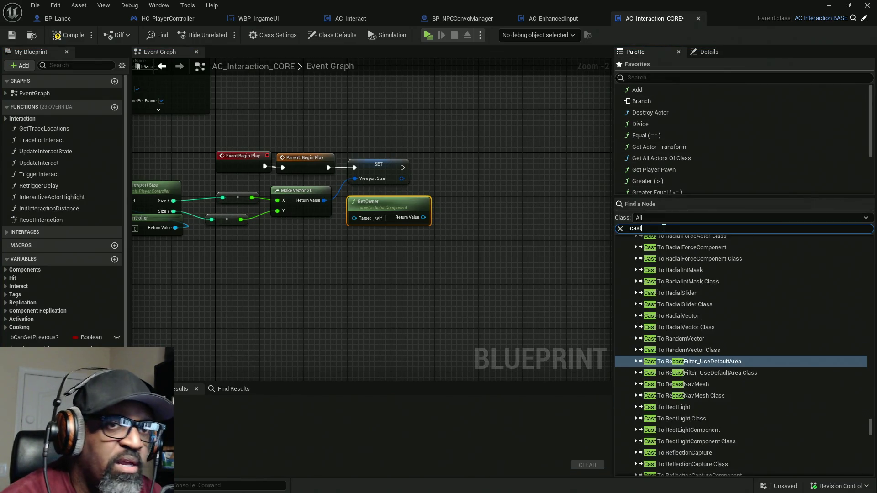
pyautogui.write(' to HC player')
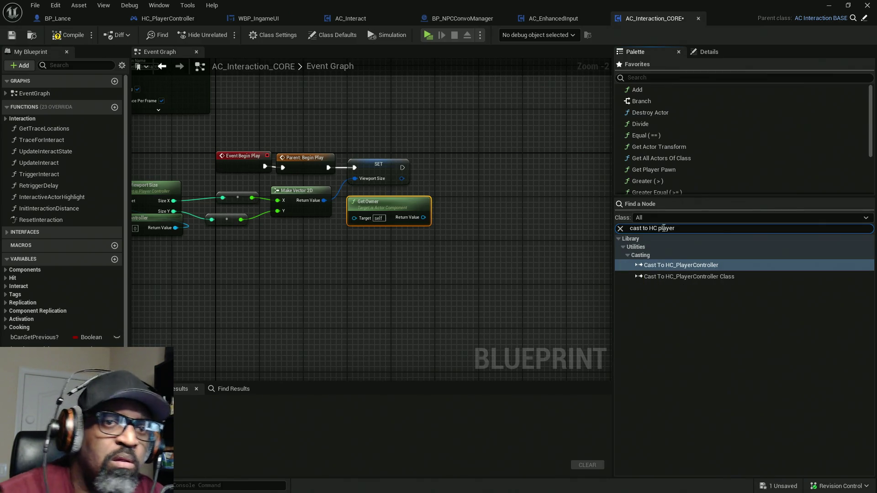
pyautogui.moveTo(671, 265); pyautogui.dragTo(460, 160)
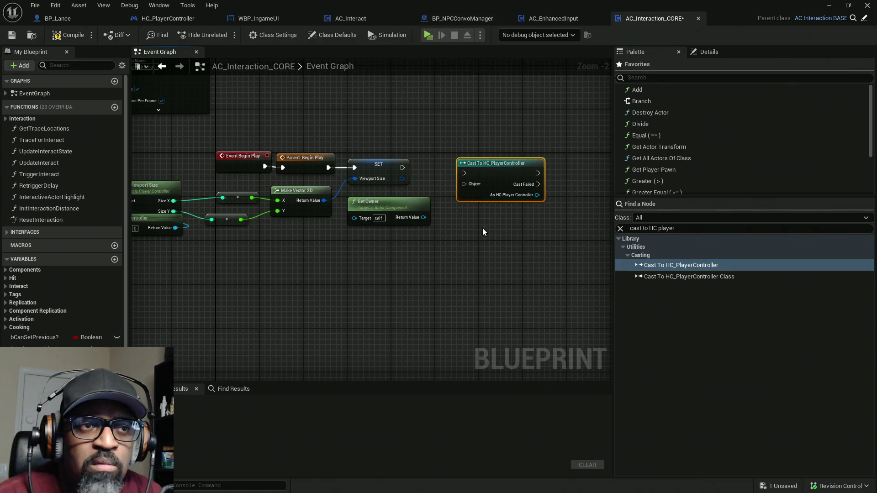
pyautogui.moveTo(423, 218)
pyautogui.mouseDown()
pyautogui.moveTo(463, 183)
pyautogui.moveTo(401, 170)
pyautogui.mouseUp()
# Step: Dismiss the action menu, align the cast node after the SET node, and pan for space
pyautogui.press('Escape')
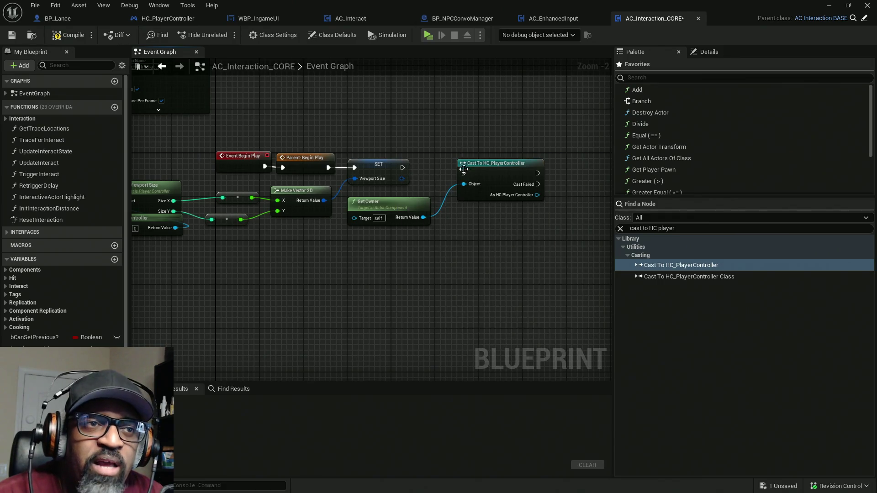
pyautogui.moveTo(464, 170); pyautogui.dragTo(403, 167)
pyautogui.moveTo(500, 166); pyautogui.dragTo(489, 161)
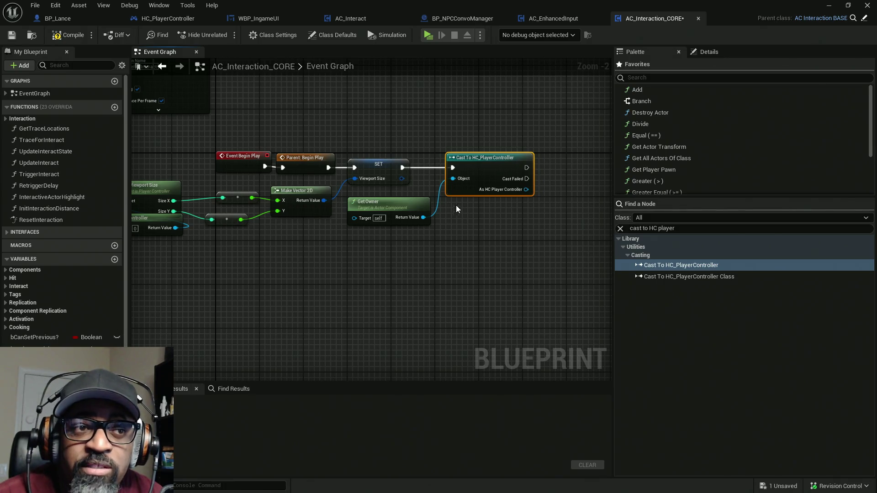
pyautogui.moveTo(455, 204); pyautogui.dragTo(337, 214)
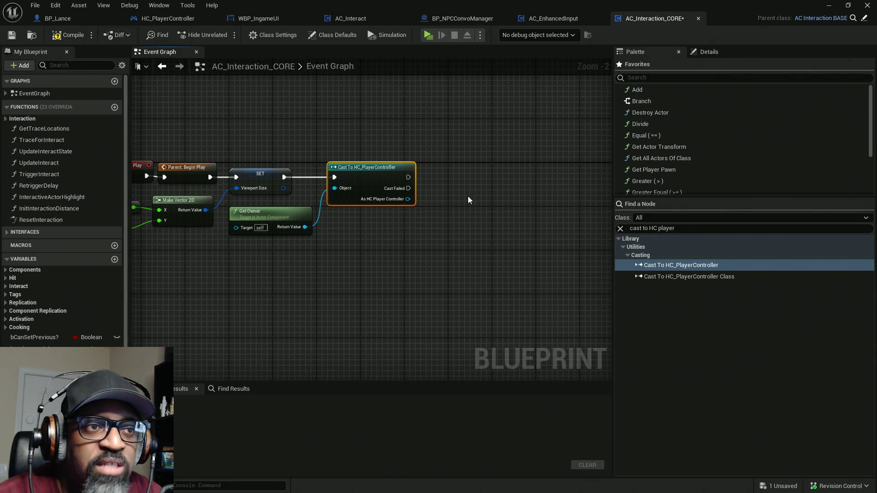
# Step: Search bind actions off the player controller output, then view HC_PlayerController's Interact graph
pyautogui.moveTo(407, 199); pyautogui.dragTo(465, 173)
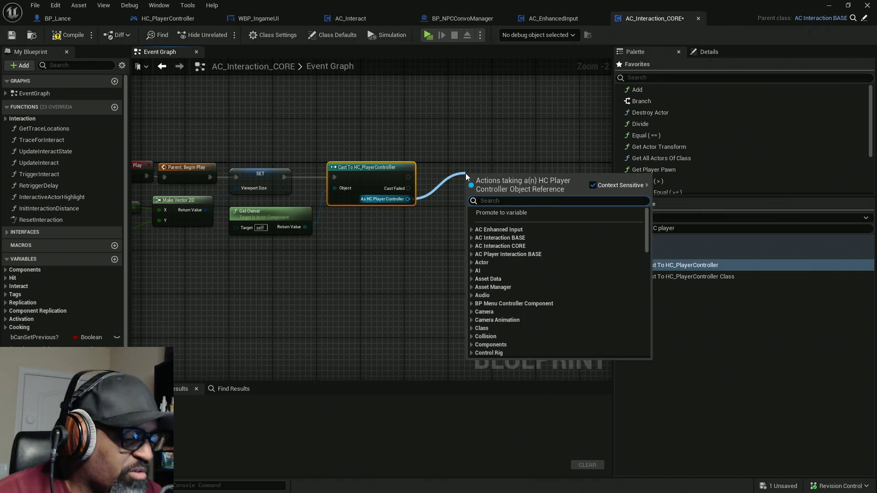
pyautogui.write('bind')
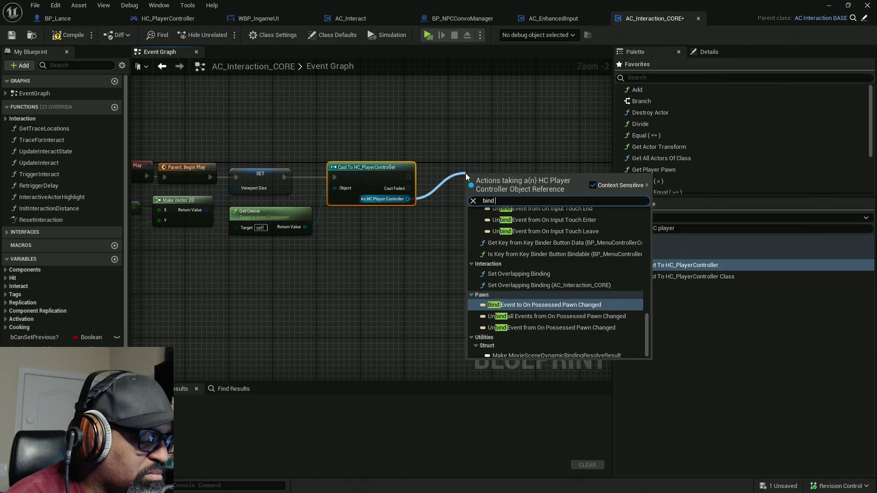
pyautogui.write(' star')
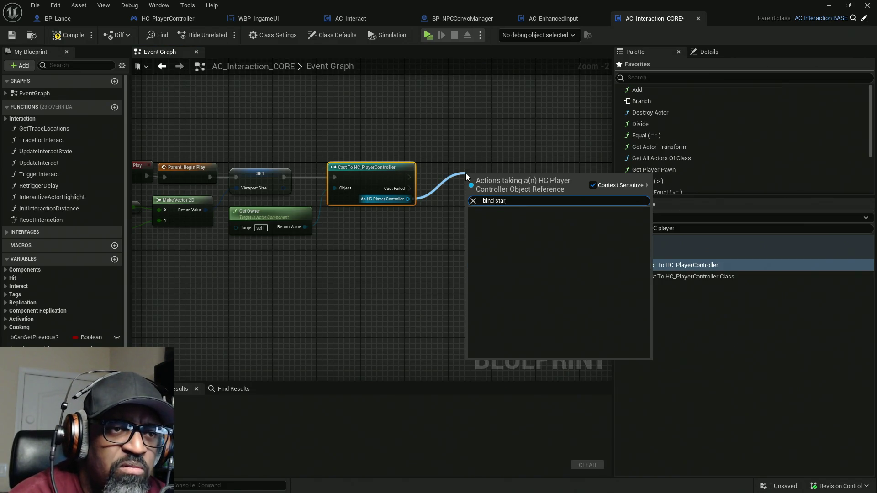
pyautogui.press('BackSpace')
pyautogui.press('BackSpace')
pyautogui.press('BackSpace')
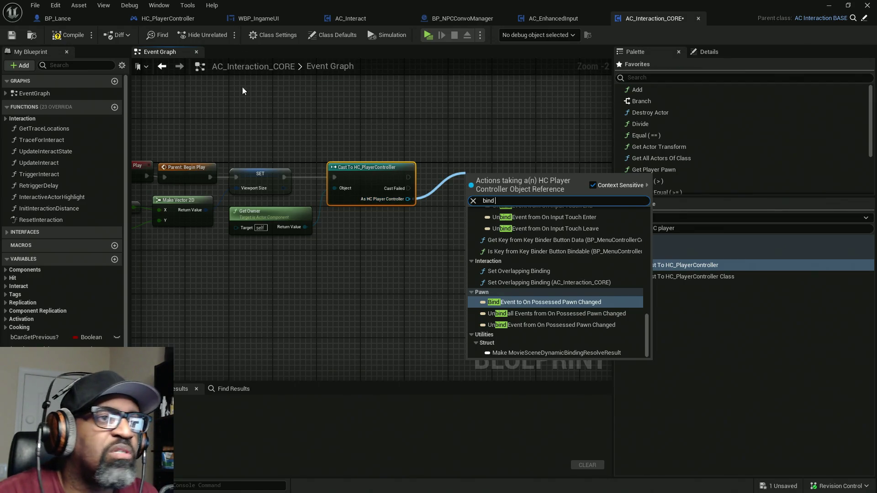
pyautogui.click(176, 21)
pyautogui.scroll(-5, 78, 283)
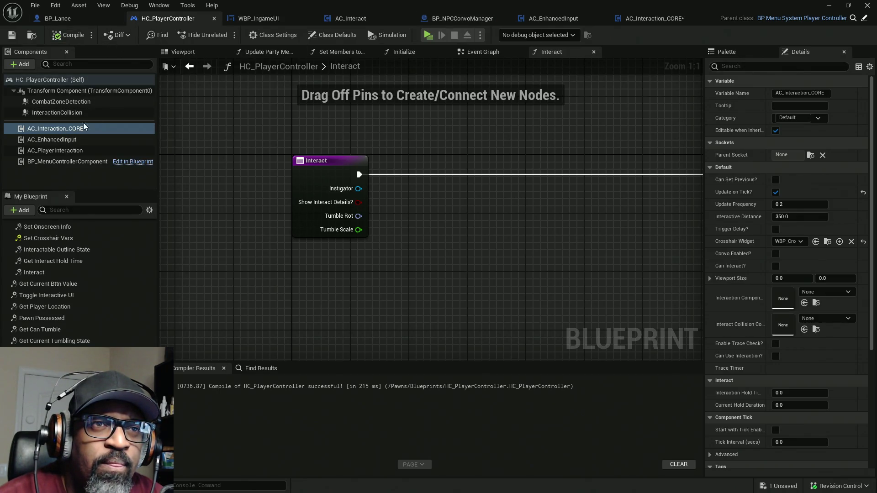
# Step: Back in AC_Interaction_CORE, try an 'assign start' search off the cast, cancel it, and disconnect Get Owner
pyautogui.click(640, 21)
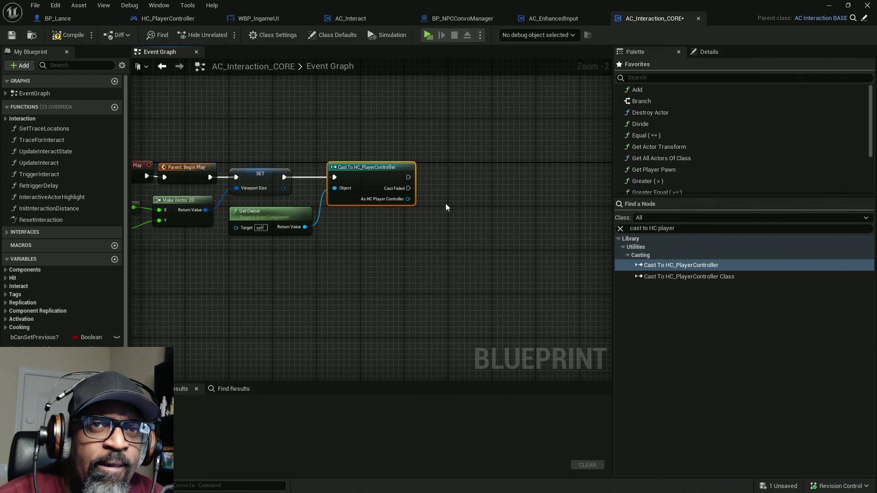
pyautogui.moveTo(401, 201); pyautogui.dragTo(472, 228)
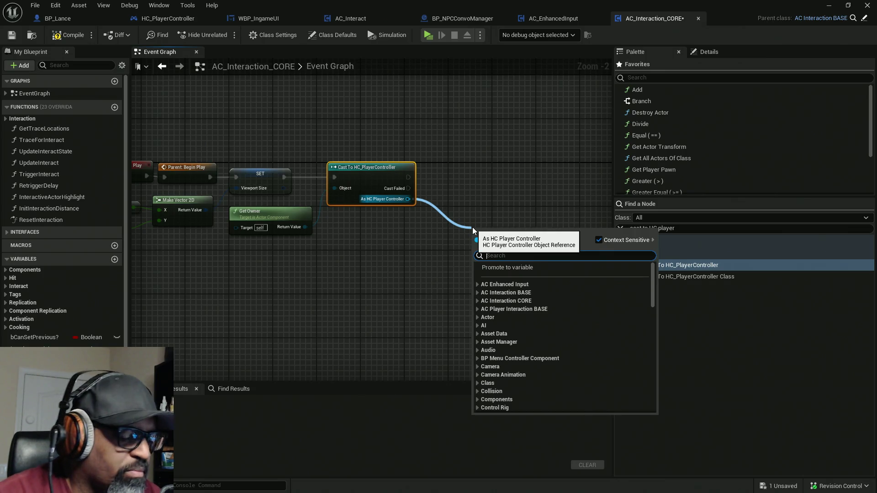
pyautogui.write('ass')
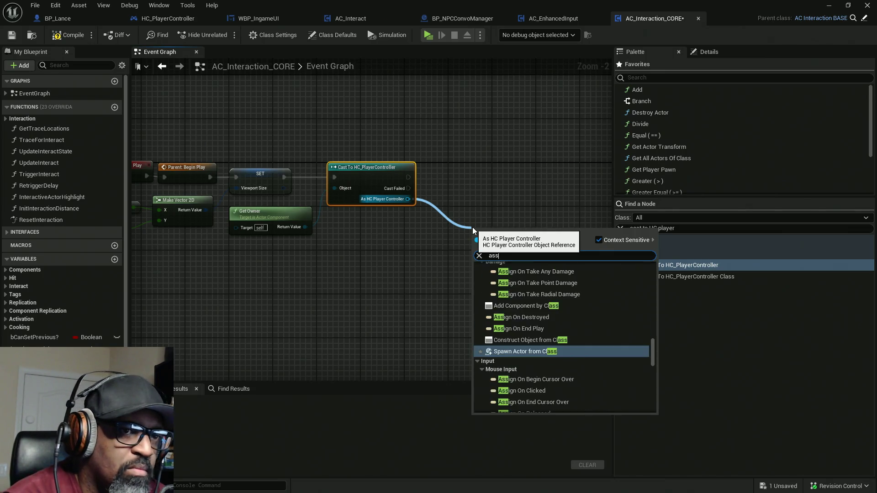
pyautogui.write('ign')
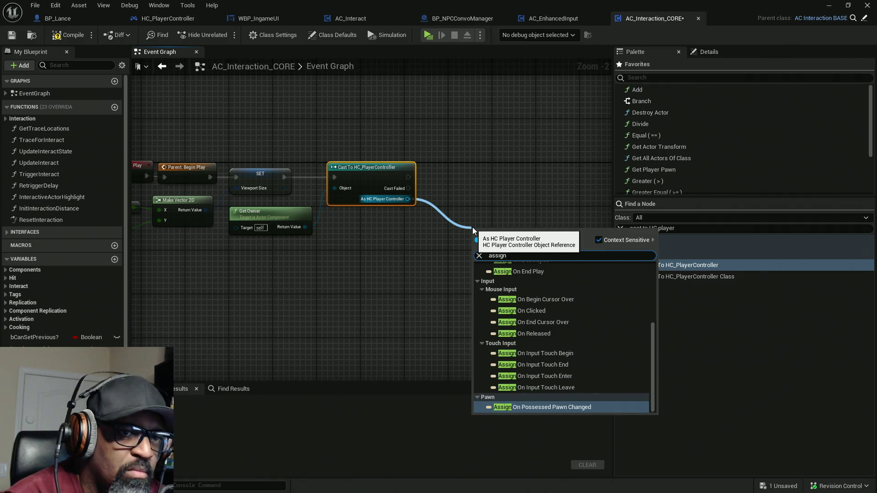
pyautogui.write(' start')
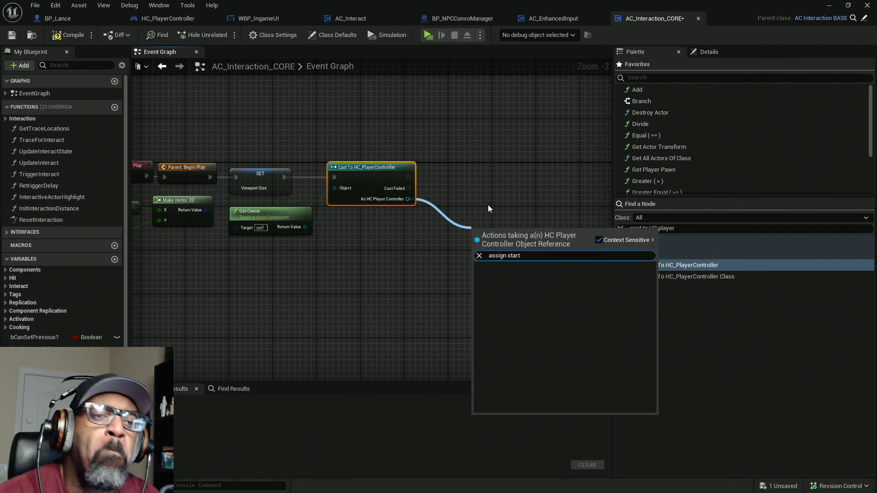
pyautogui.click(482, 193)
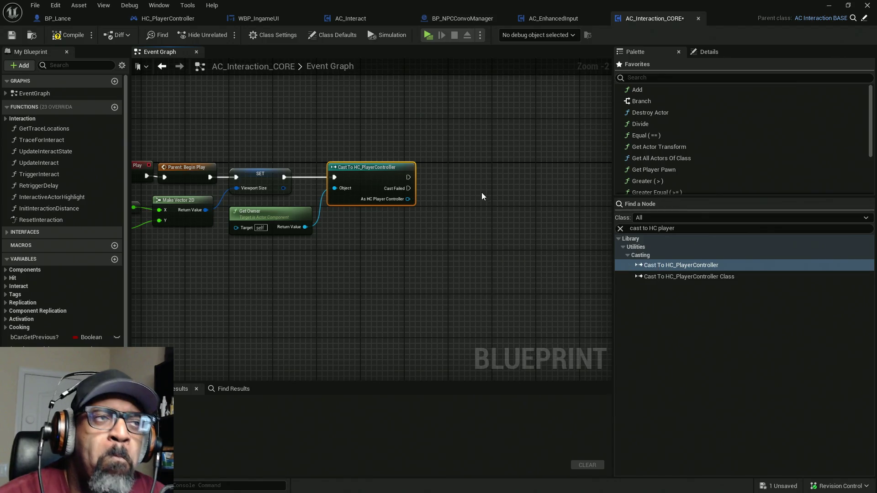
pyautogui.click(482, 194)
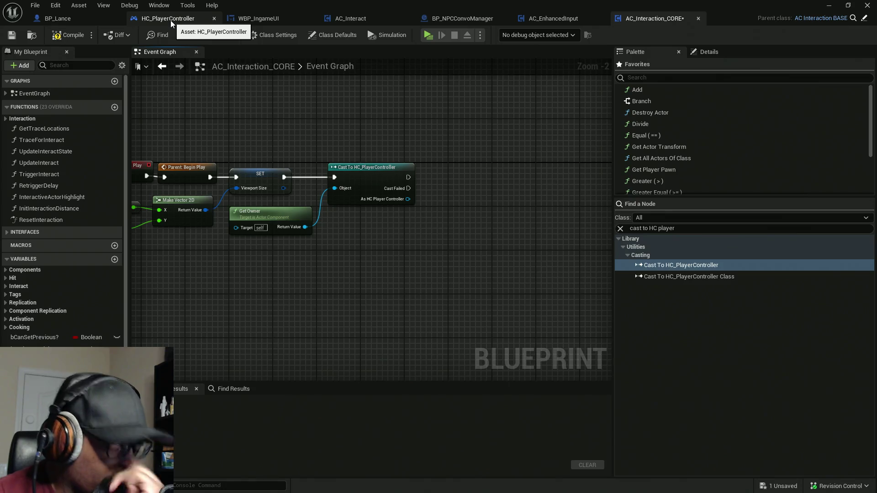
pyautogui.keyDown('alt'); pyautogui.click(346, 189); pyautogui.keyUp('alt')
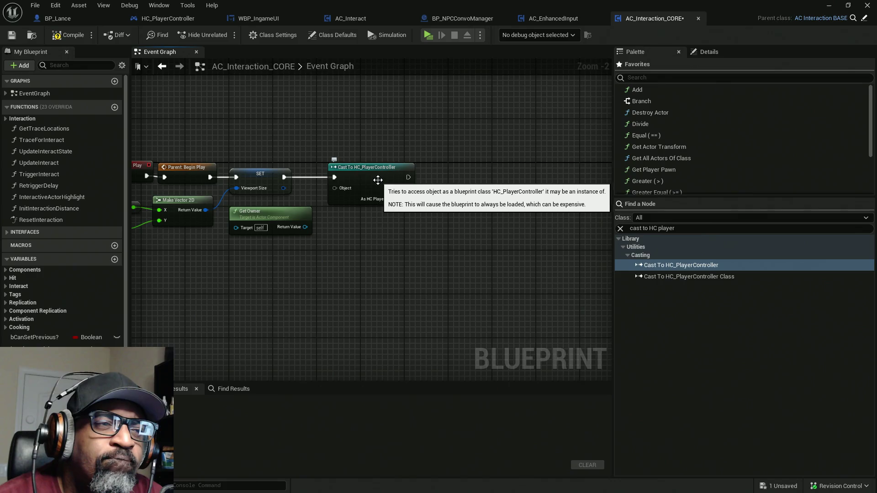
# Step: Paste Bind Event to Start NPCConvo and Create Event nodes, wiring Target to the cast output
pyautogui.moveTo(370, 178); pyautogui.dragTo(423, 185)
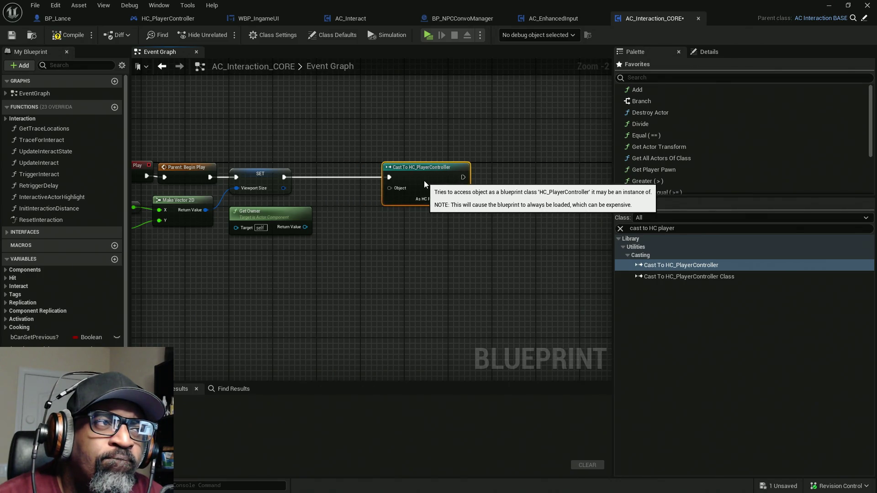
pyautogui.hotkey('ctrl', 'z')
pyautogui.hotkey('ctrl', 'v')
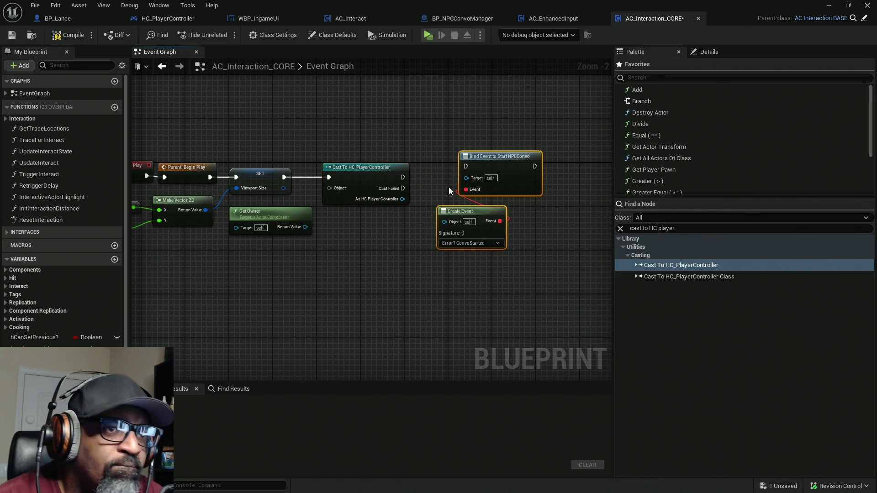
pyautogui.moveTo(466, 178); pyautogui.dragTo(405, 199)
pyautogui.moveTo(328, 188)
pyautogui.mouseDown()
pyautogui.moveTo(281, 188)
pyautogui.moveTo(313, 189)
pyautogui.moveTo(301, 230)
pyautogui.mouseUp()
pyautogui.press('Escape')
pyautogui.moveTo(403, 177); pyautogui.dragTo(466, 166)
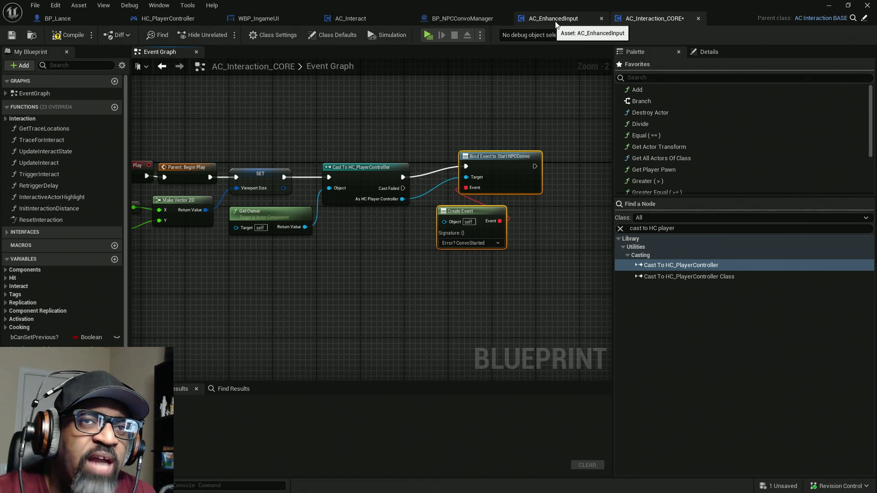
# Step: Position the bind nodes and create a matching custom event from Create Event
pyautogui.moveTo(509, 150); pyautogui.dragTo(473, 251)
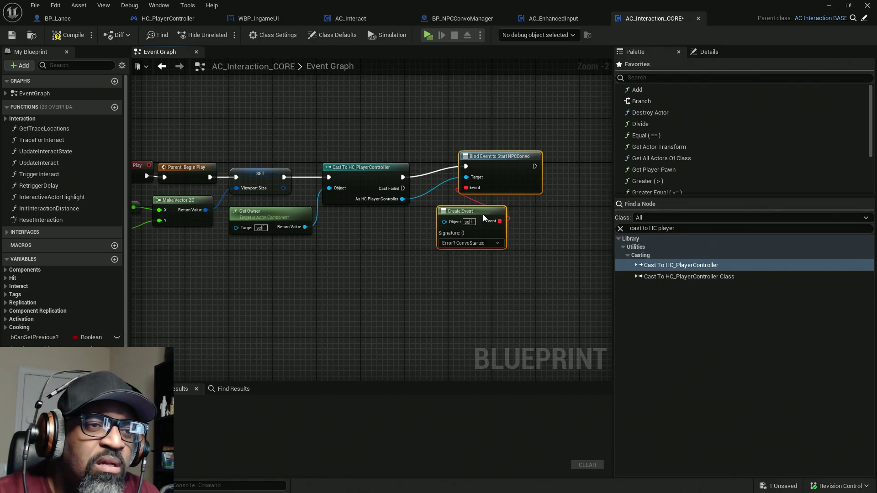
pyautogui.moveTo(483, 217)
pyautogui.mouseDown()
pyautogui.moveTo(470, 234)
pyautogui.moveTo(451, 223)
pyautogui.moveTo(391, 220)
pyautogui.mouseUp()
pyautogui.click(514, 230)
pyautogui.click(388, 247)
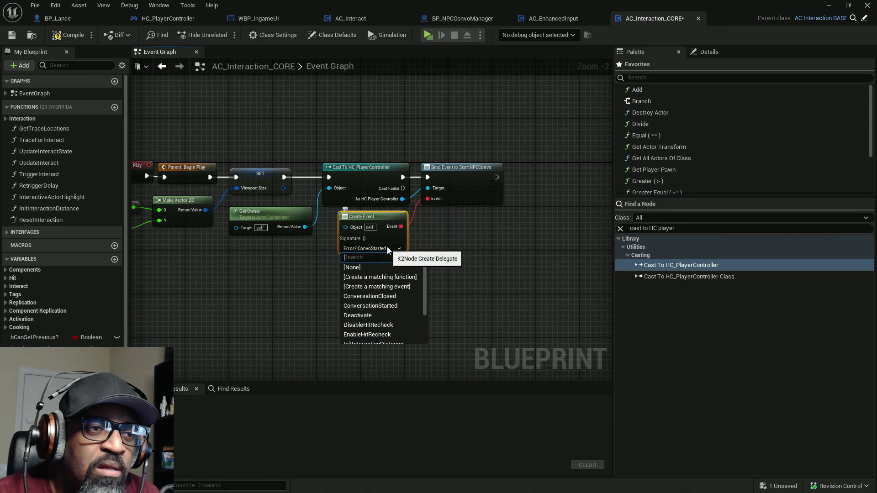
pyautogui.click(377, 286)
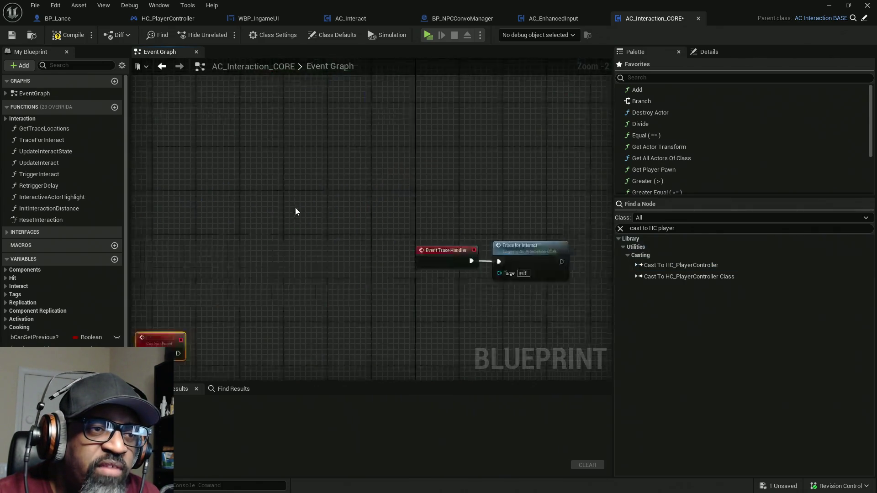
# Step: Rename the custom event to ConvoStarted, then compile and save AC_Interaction_CORE
pyautogui.write('C')
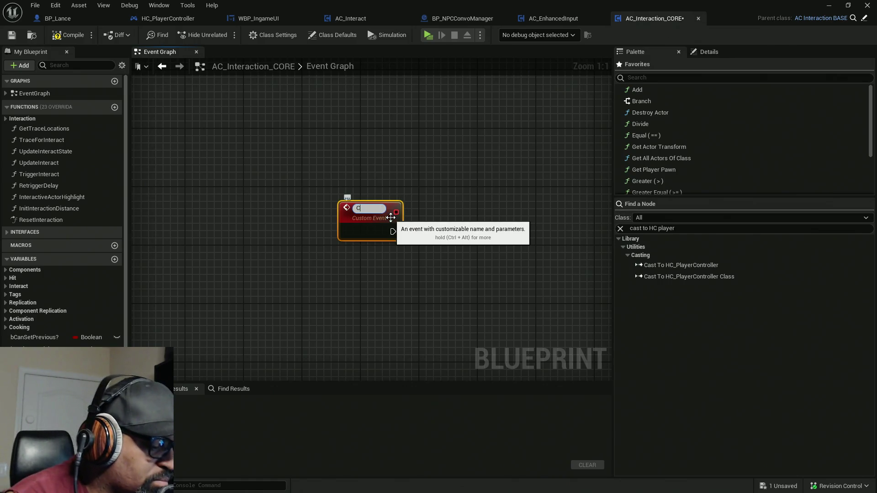
pyautogui.write('onvoStarted')
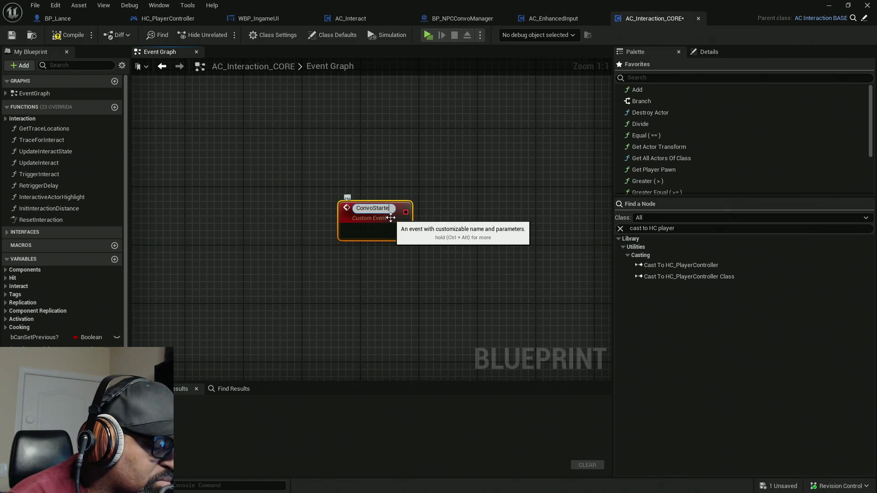
pyautogui.press('Return')
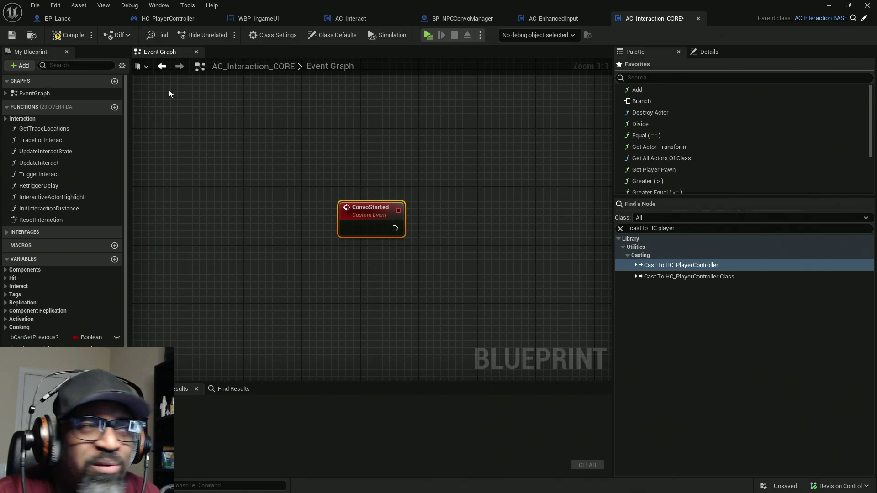
pyautogui.press('F7')
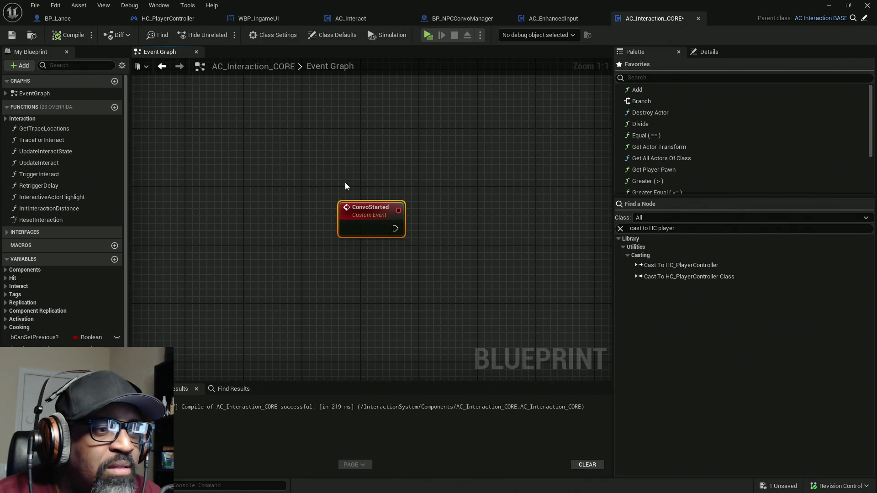
pyautogui.hotkey('ctrl', 's')
pyautogui.scroll(-3, 424, 233)
pyautogui.scroll(-5, 415, 237)
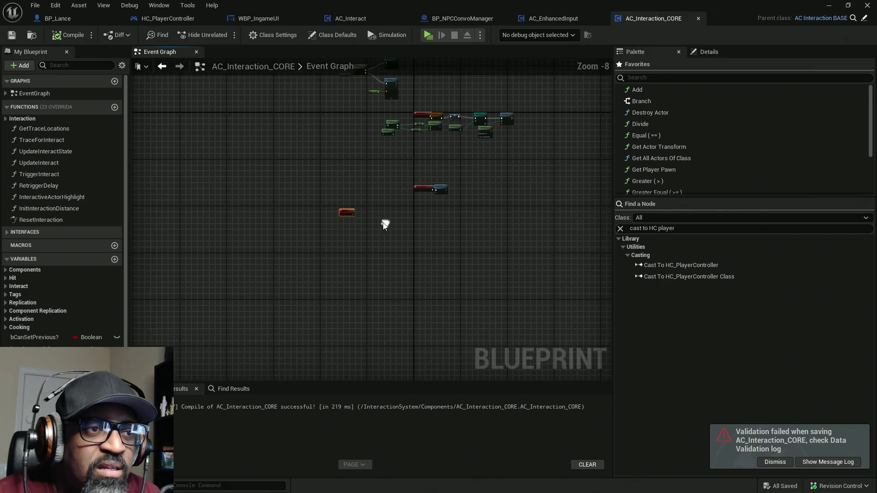
# Step: Move the ConvoStarted node near the other nodes and switch to the AC_EnhancedInput blueprint
pyautogui.moveTo(433, 236); pyautogui.dragTo(418, 232)
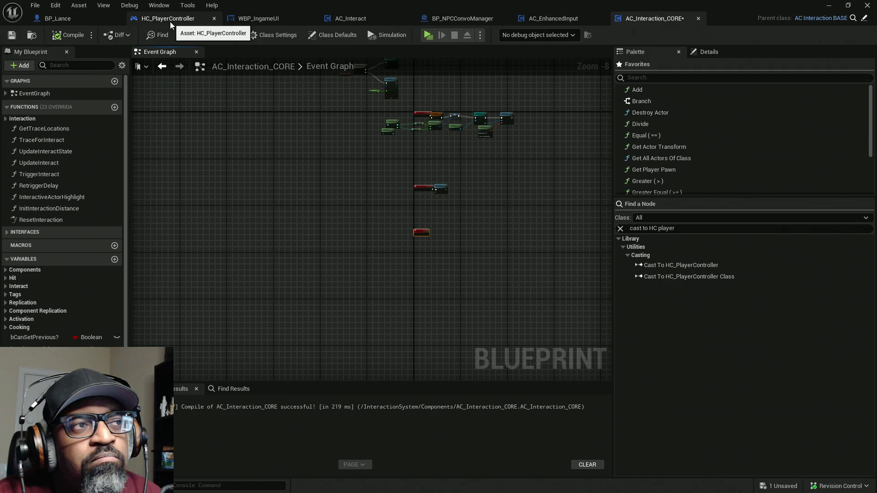
pyautogui.click(565, 22)
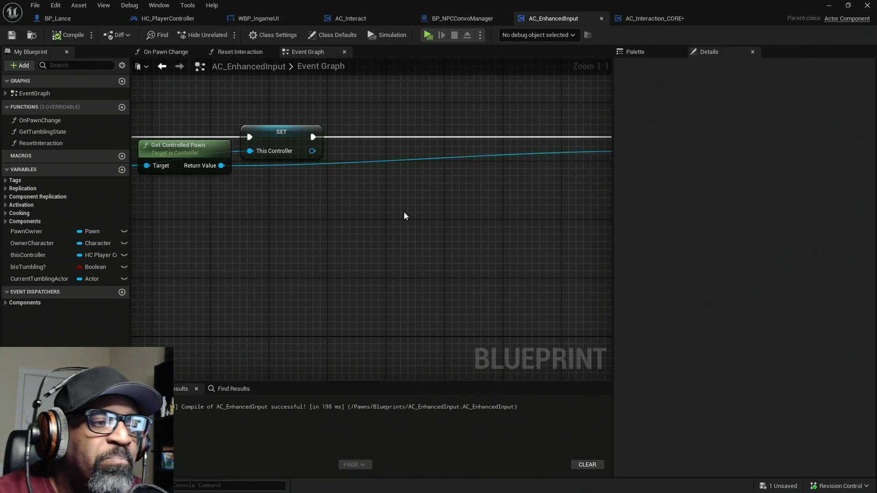
pyautogui.scroll(-9, 332, 222)
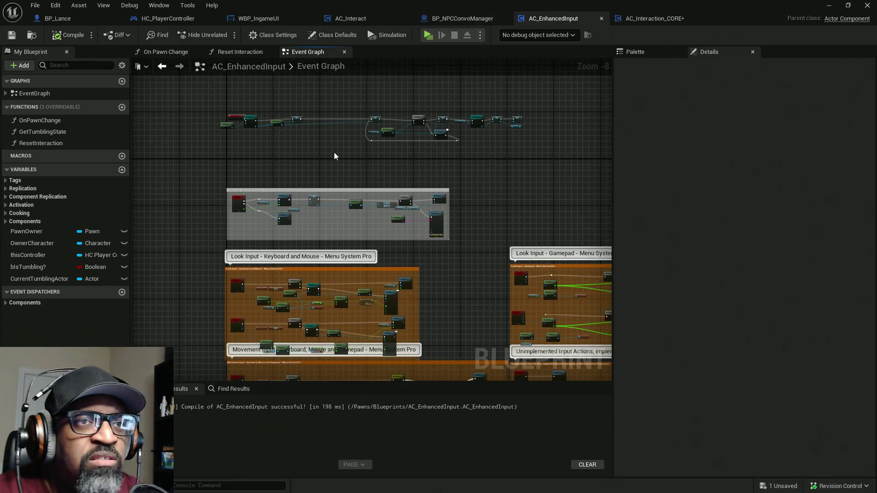
pyautogui.hotkey('ctrl', 'shift', 's')
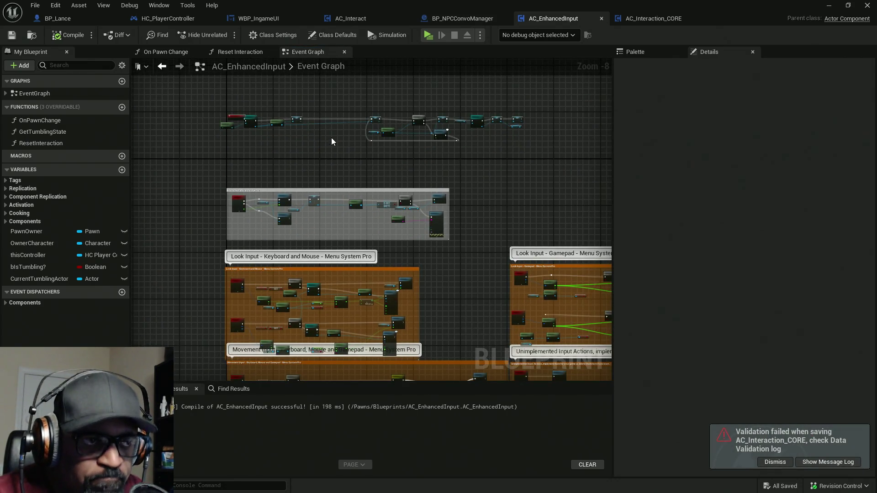
pyautogui.scroll(-1, 453, 311)
pyautogui.scroll(5, 402, 287)
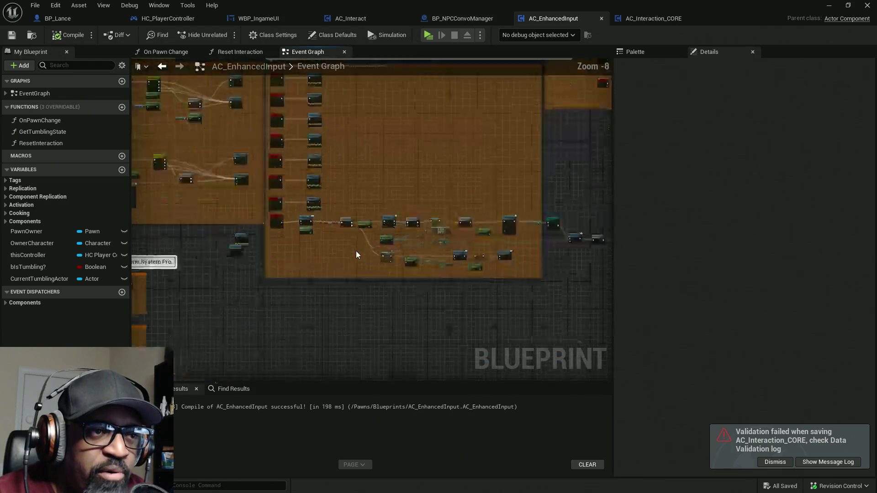
pyautogui.moveTo(264, 221); pyautogui.dragTo(358, 230)
pyautogui.click(235, 162)
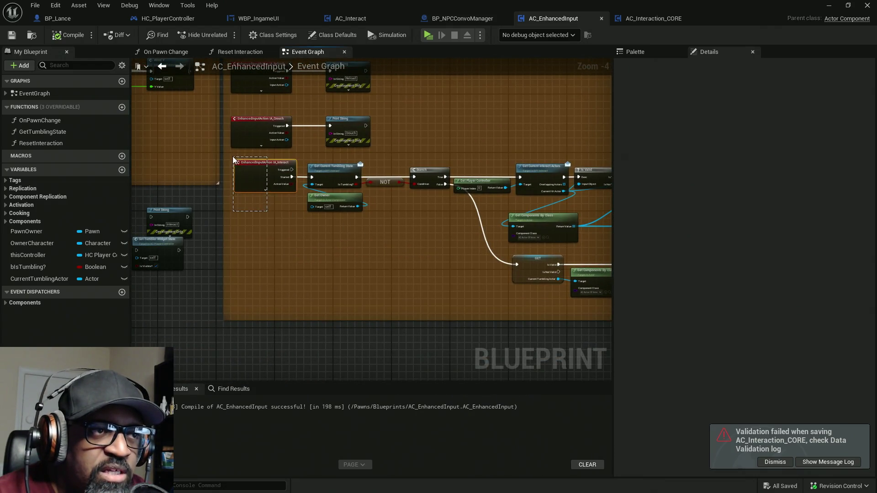
pyautogui.moveTo(429, 241)
pyautogui.mouseDown()
pyautogui.moveTo(277, 227)
pyautogui.moveTo(321, 231)
pyautogui.mouseUp()
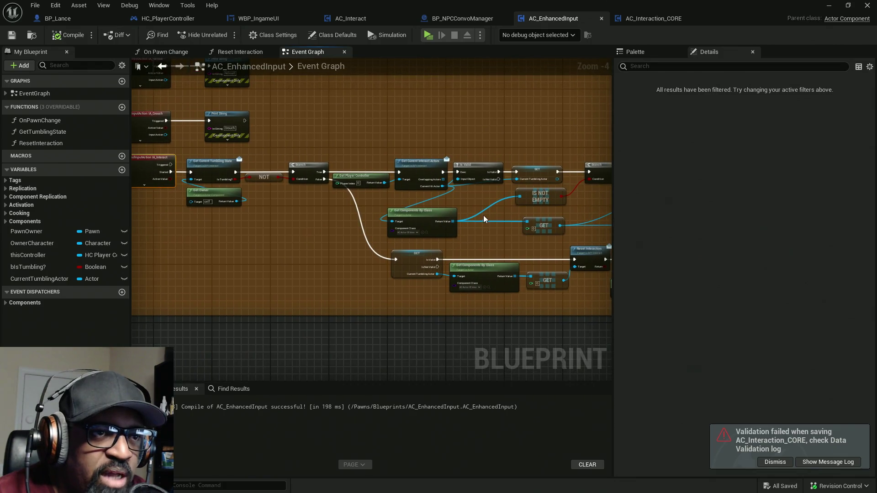
pyautogui.moveTo(446, 155)
pyautogui.mouseDown()
pyautogui.moveTo(343, 212)
pyautogui.moveTo(275, 214)
pyautogui.mouseUp()
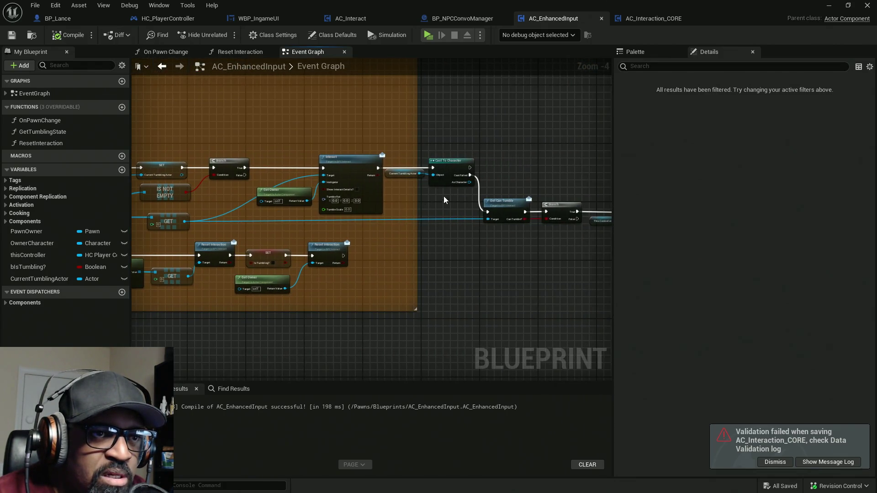
pyautogui.scroll(4, 446, 197)
pyautogui.click(457, 133)
pyautogui.moveTo(500, 239); pyautogui.dragTo(395, 270)
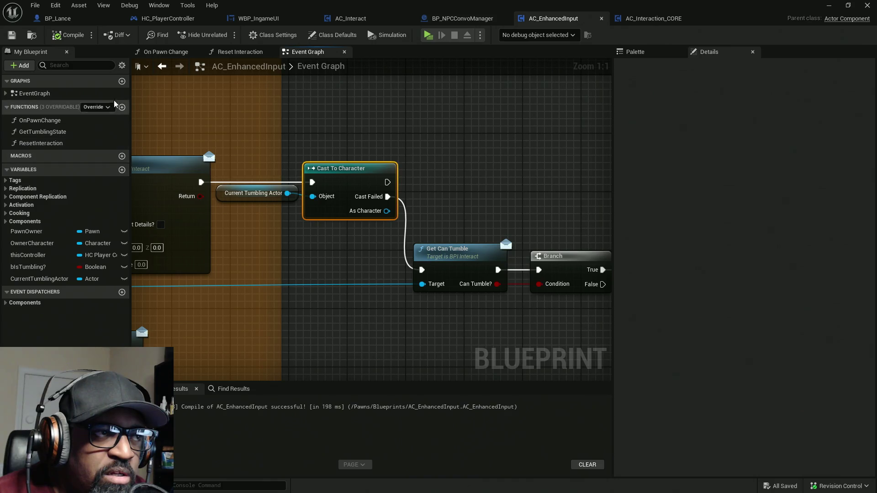
pyautogui.click(90, 66)
# Step: Add a thisController getter and a Call Start NPCConvo node run after Cast To Character
pyautogui.write('contr')
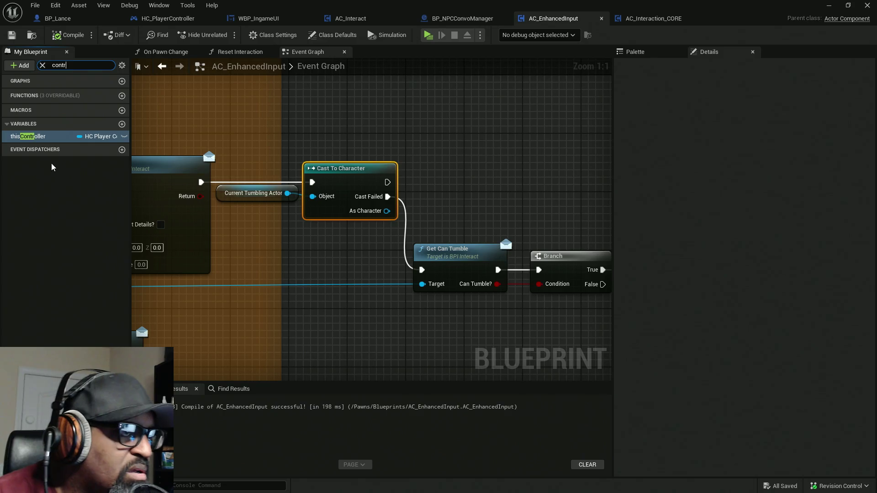
pyautogui.moveTo(43, 136)
pyautogui.mouseDown()
pyautogui.moveTo(406, 142)
pyautogui.moveTo(385, 139)
pyautogui.mouseUp()
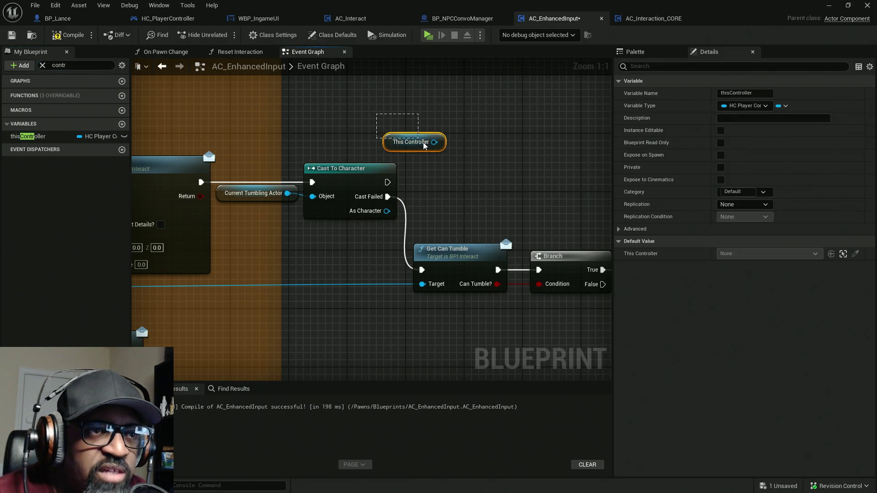
pyautogui.moveTo(428, 141)
pyautogui.mouseDown()
pyautogui.moveTo(378, 149)
pyautogui.moveTo(429, 134)
pyautogui.mouseUp()
pyautogui.write('call')
pyautogui.scroll(-5, 503, 228)
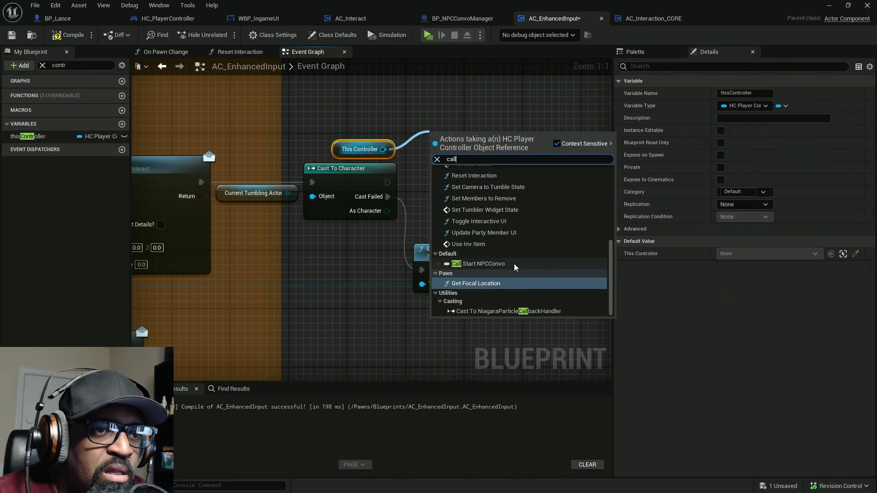
pyautogui.click(475, 264)
pyautogui.moveTo(388, 182)
pyautogui.mouseDown()
pyautogui.moveTo(436, 145)
pyautogui.moveTo(475, 134)
pyautogui.mouseUp()
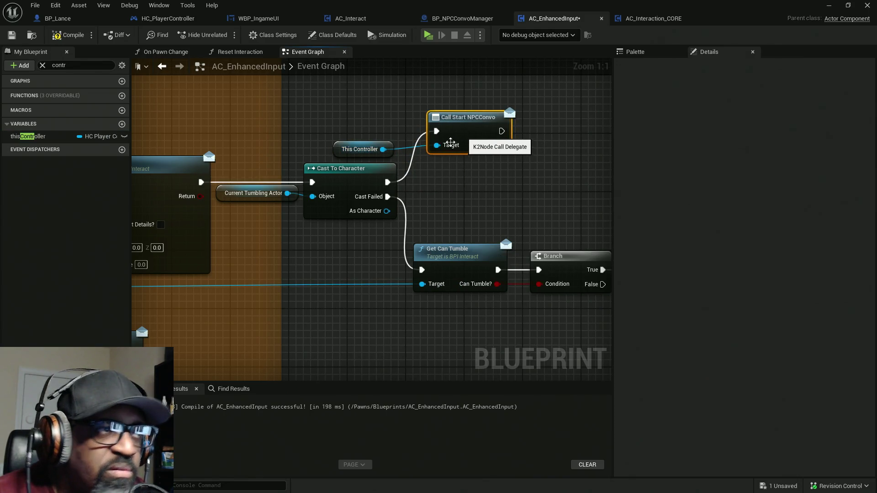
# Step: Compile and save AC_EnhancedInput, then return to AC_Interaction_CORE
pyautogui.press('F7')
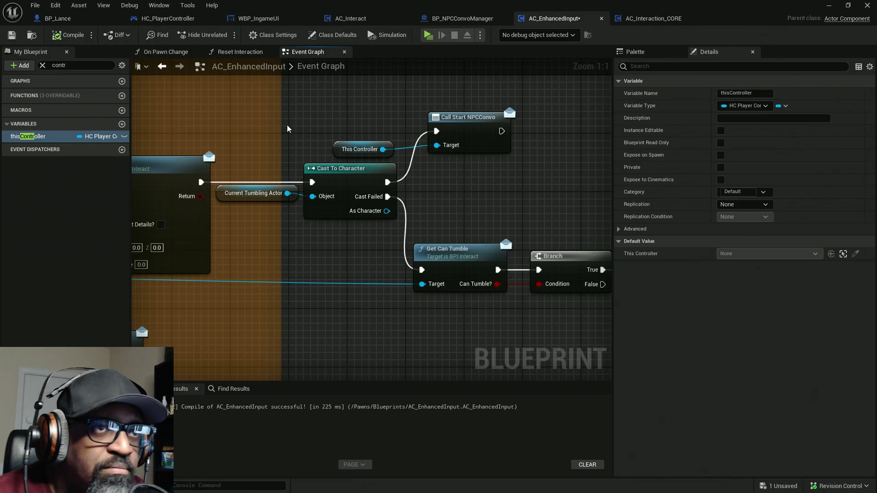
pyautogui.hotkey('ctrl', 's')
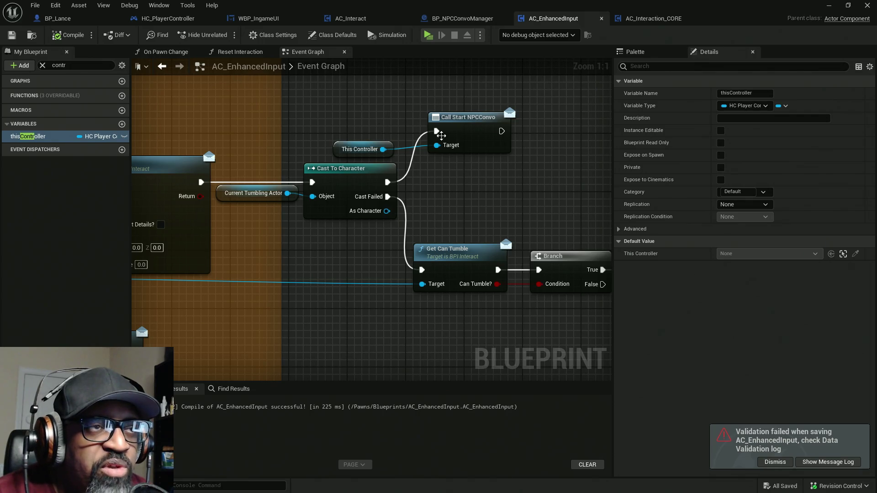
pyautogui.click(650, 23)
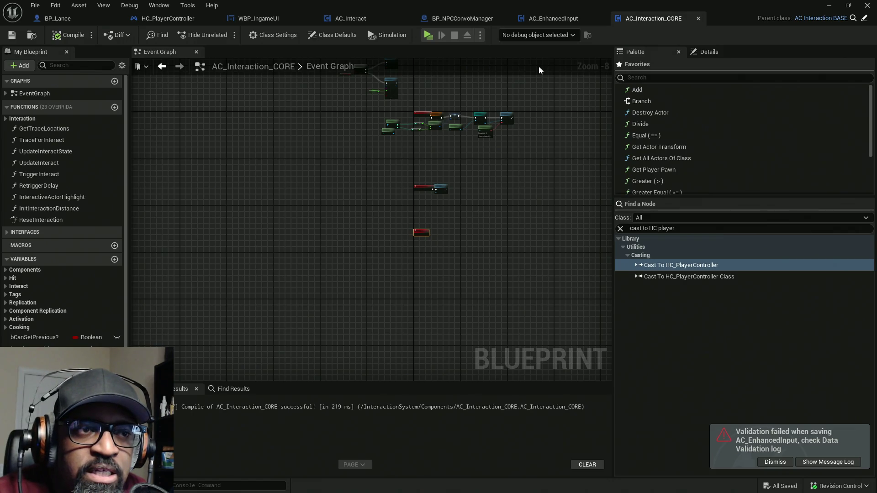
# Step: Select and delete the ConvoStarted event alone, then undo the deletion
pyautogui.scroll(5, 420, 233)
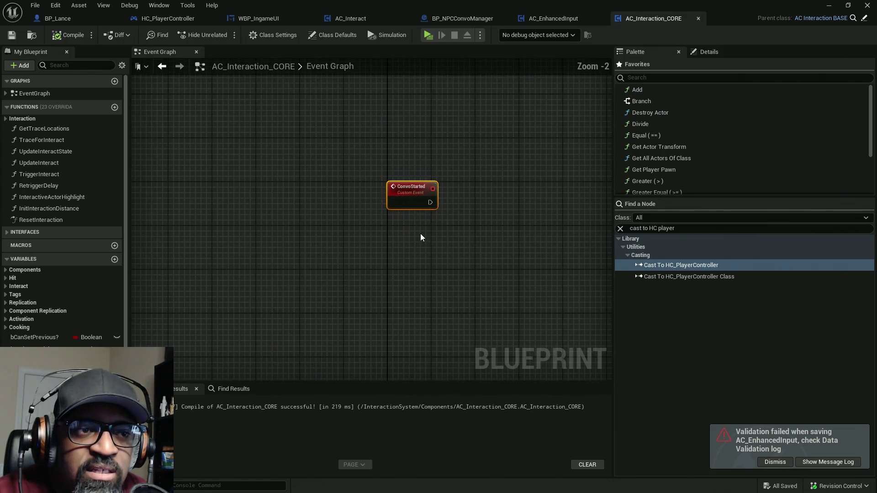
pyautogui.scroll(-5, 420, 232)
pyautogui.scroll(5, 432, 231)
pyautogui.moveTo(430, 254); pyautogui.dragTo(327, 157)
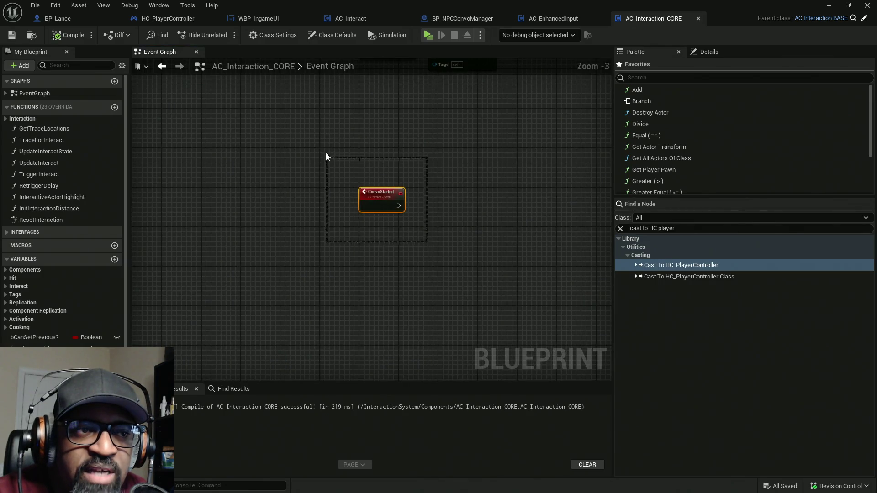
pyautogui.moveTo(480, 257); pyautogui.dragTo(327, 158)
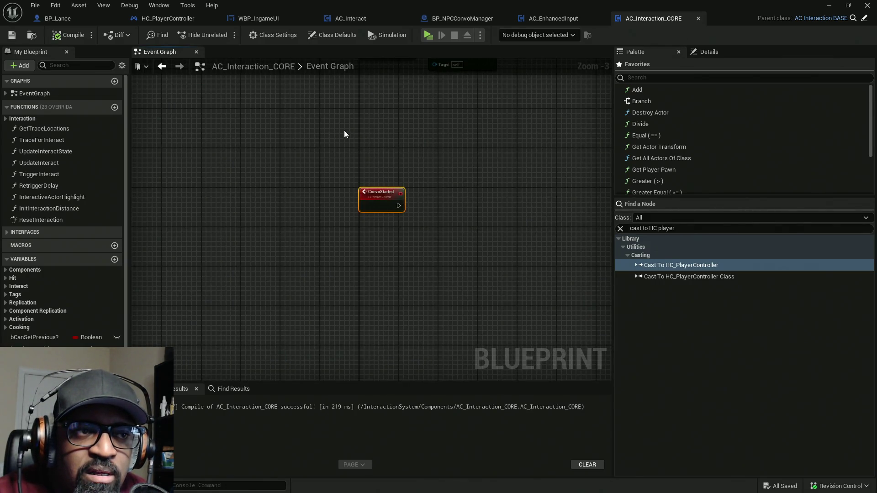
pyautogui.moveTo(475, 246); pyautogui.dragTo(392, 219)
pyautogui.moveTo(444, 217); pyautogui.dragTo(330, 157)
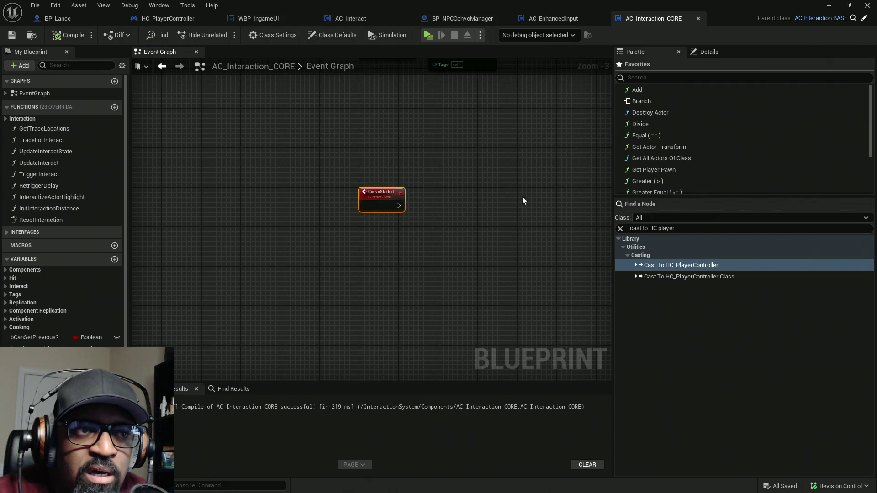
pyautogui.moveTo(498, 211)
pyautogui.mouseDown()
pyautogui.moveTo(391, 177)
pyautogui.moveTo(404, 158)
pyautogui.mouseUp()
pyautogui.moveTo(431, 239)
pyautogui.mouseDown()
pyautogui.moveTo(252, 161)
pyautogui.moveTo(261, 131)
pyautogui.mouseUp()
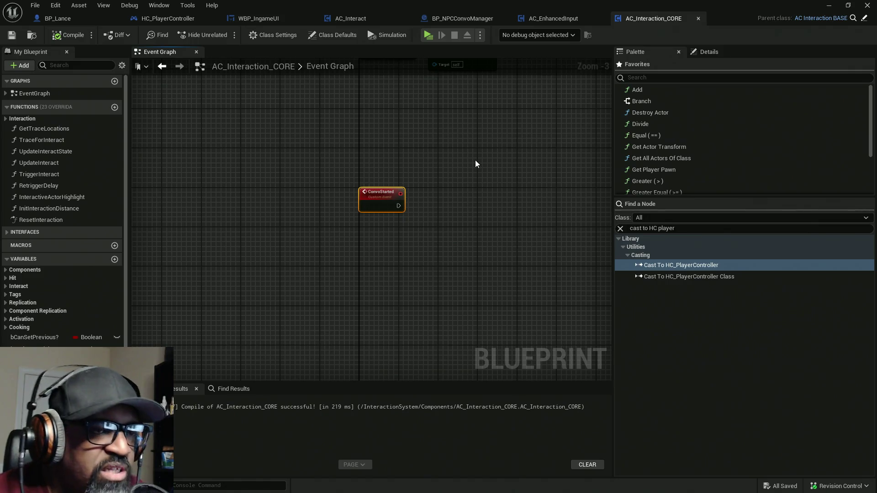
pyautogui.press('Delete')
pyautogui.scroll(-8, 474, 164)
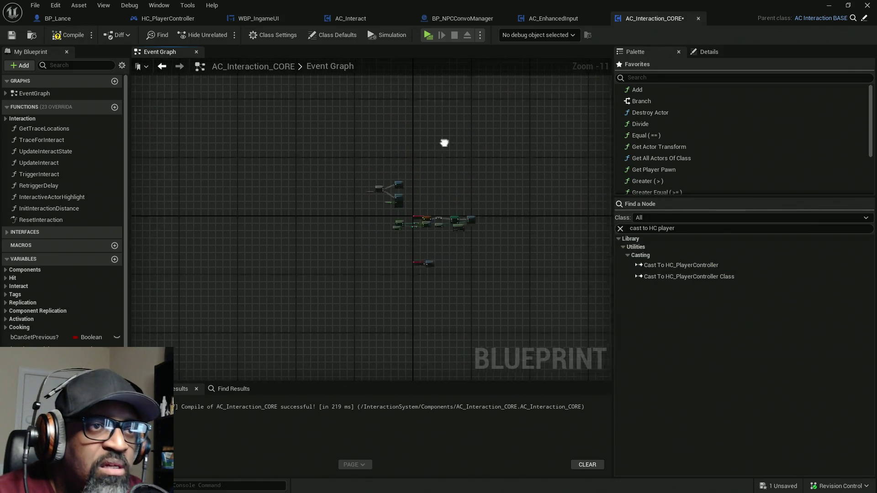
pyautogui.moveTo(444, 143); pyautogui.dragTo(431, 149)
pyautogui.hotkey('ctrl', 'z')
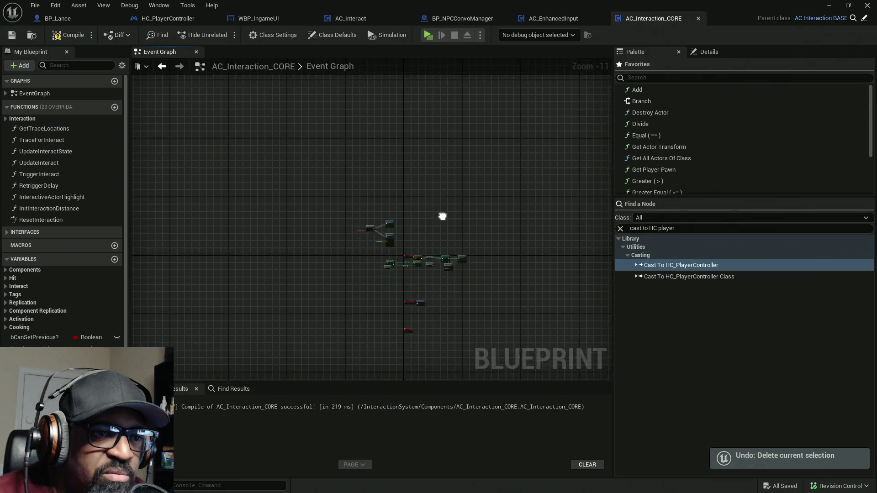
# Step: Delete ConvoStarted with its Cast, Bind and Create Event nodes and recompile AC_Interaction_CORE
pyautogui.scroll(4, 442, 215)
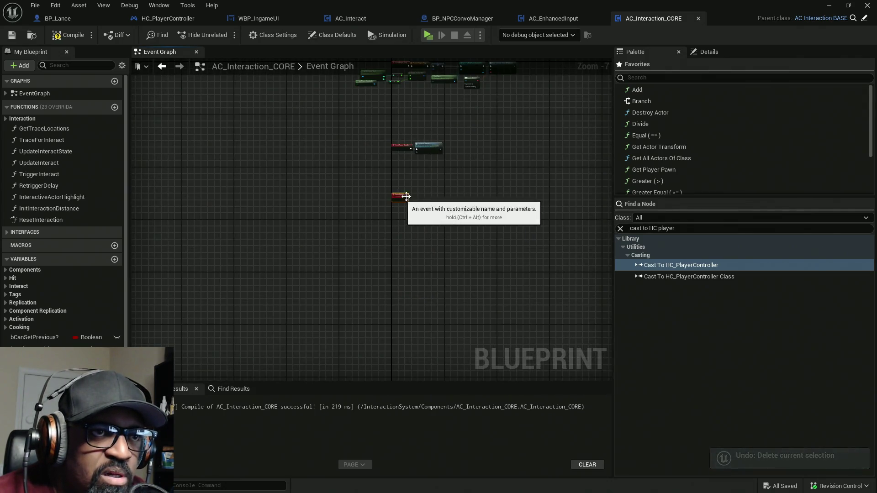
pyautogui.moveTo(403, 199)
pyautogui.mouseDown()
pyautogui.moveTo(380, 258)
pyautogui.moveTo(429, 168)
pyautogui.moveTo(448, 156)
pyautogui.moveTo(406, 222)
pyautogui.mouseUp()
pyautogui.scroll(5, 448, 156)
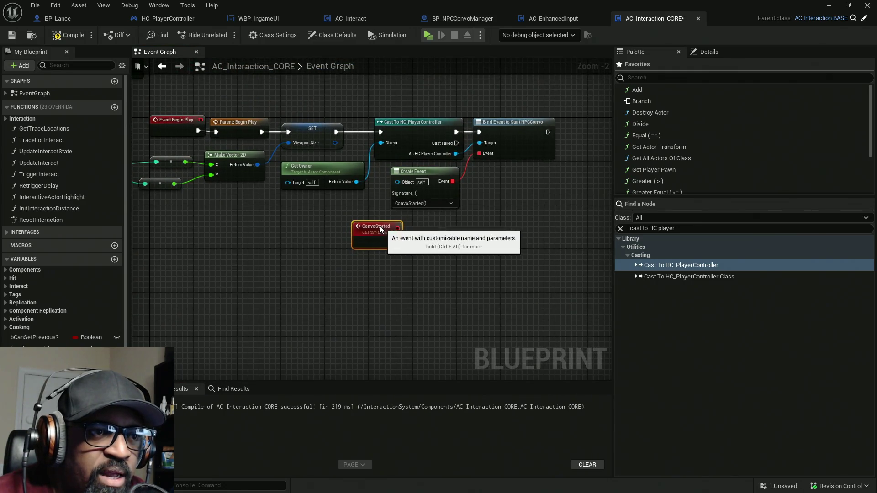
pyautogui.moveTo(564, 99); pyautogui.dragTo(360, 236)
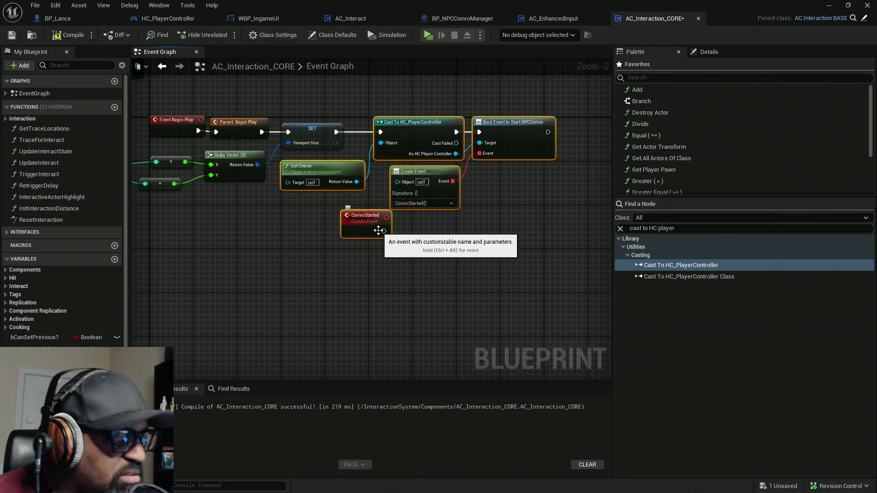
pyautogui.press('Delete')
pyautogui.click(75, 36)
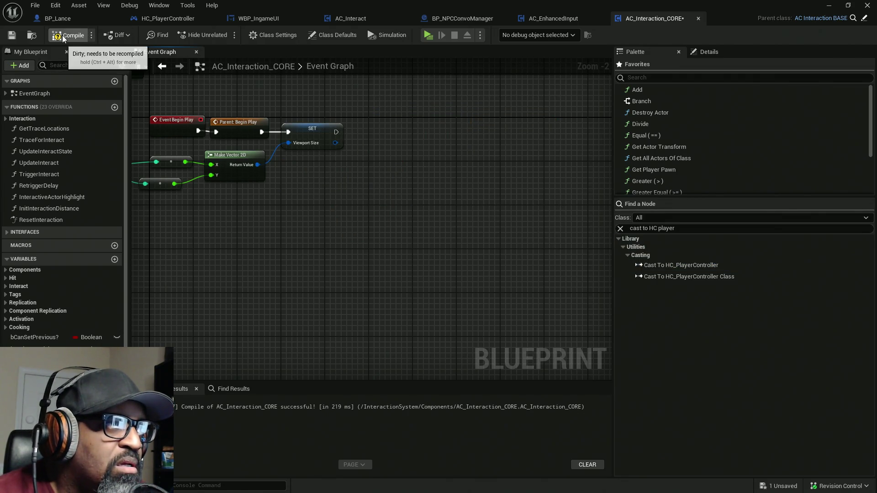
# Step: In BP_NPCConvoManager, move the existing BeginPlay node chain away from Event BeginPlay
pyautogui.click(450, 18)
pyautogui.scroll(8, 445, 225)
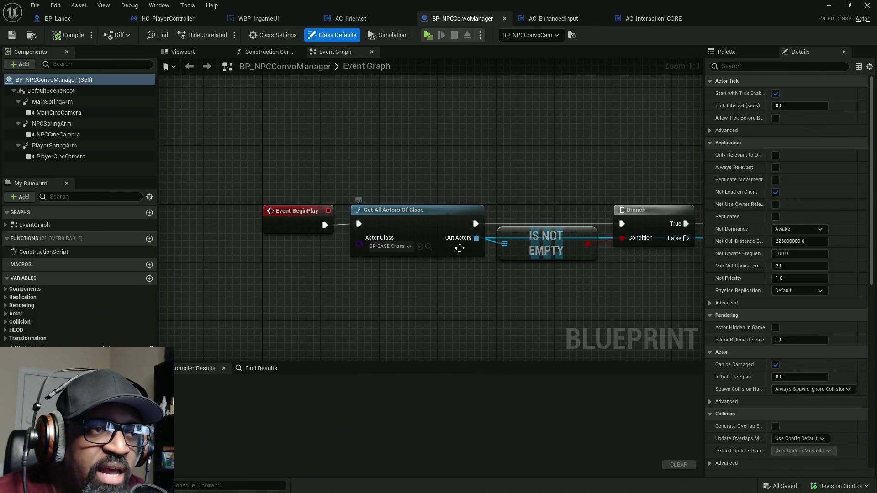
pyautogui.moveTo(390, 144)
pyautogui.mouseDown()
pyautogui.moveTo(484, 267)
pyautogui.moveTo(385, 206)
pyautogui.moveTo(330, 224)
pyautogui.moveTo(388, 225)
pyautogui.moveTo(315, 225)
pyautogui.mouseUp()
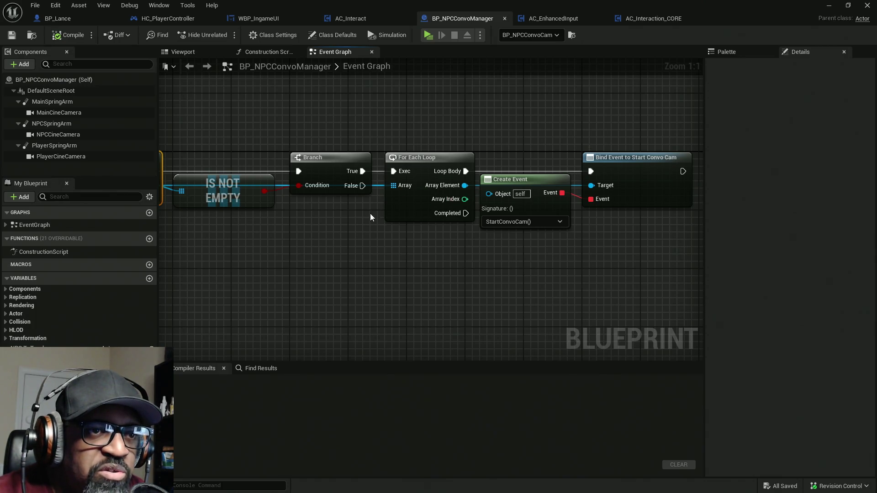
pyautogui.scroll(-5, 372, 215)
pyautogui.moveTo(620, 109); pyautogui.dragTo(339, 241)
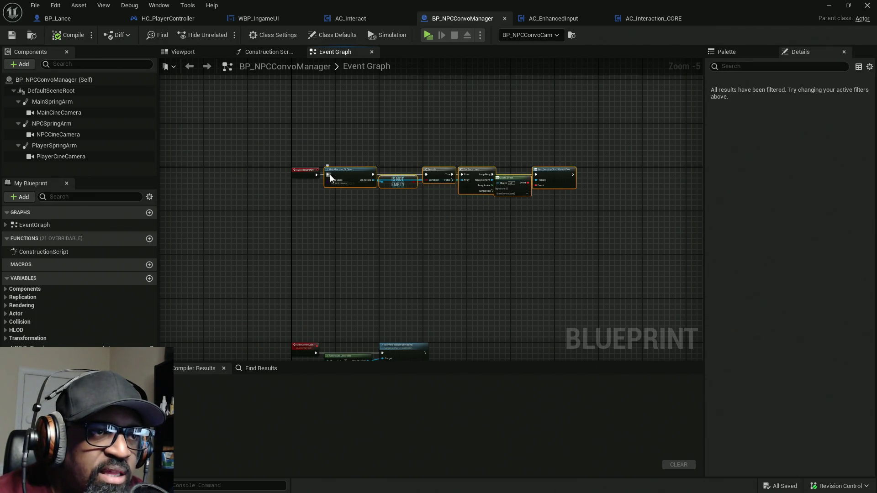
pyautogui.moveTo(473, 183)
pyautogui.mouseDown()
pyautogui.moveTo(213, 117)
pyautogui.moveTo(185, 143)
pyautogui.mouseUp()
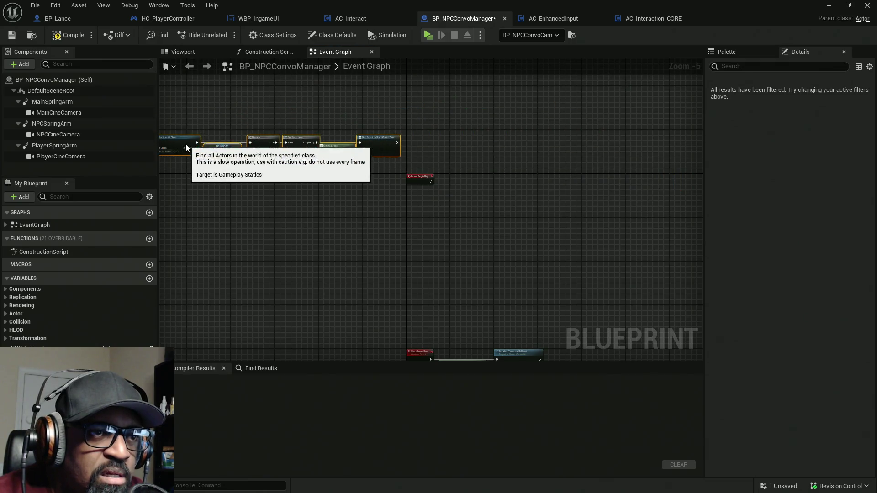
pyautogui.click(441, 193)
pyautogui.scroll(3, 448, 190)
pyautogui.scroll(2, 448, 190)
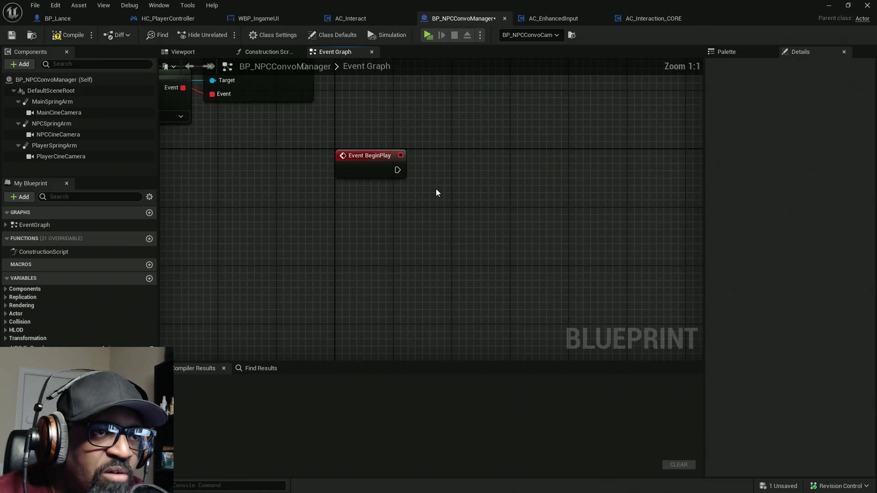
# Step: Paste the binding nodes, replacing Get Owner with Get Player Controller feeding the cast's Object
pyautogui.hotkey('ctrl', 'v')
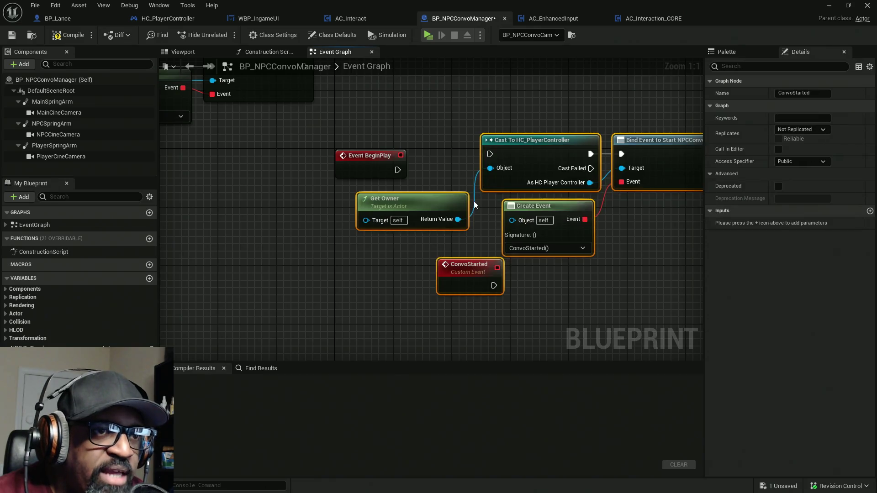
pyautogui.click(370, 201)
pyautogui.press('Delete')
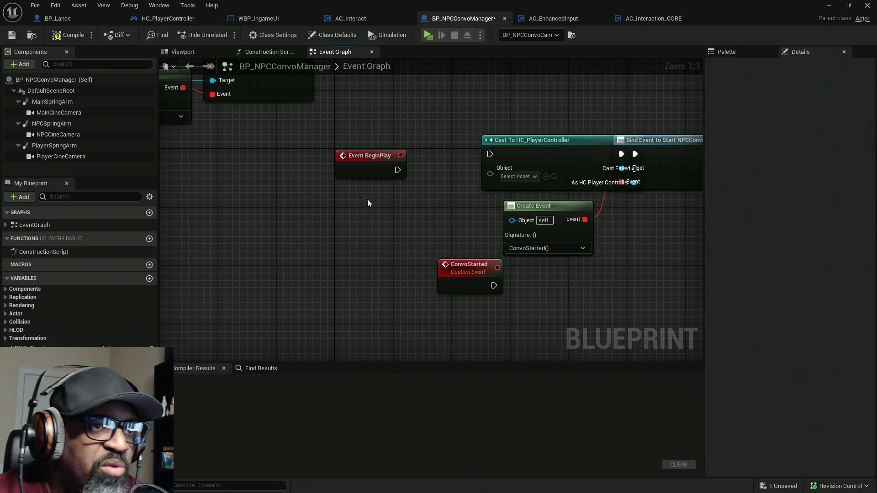
pyautogui.rightClick(344, 212)
pyautogui.write('get p')
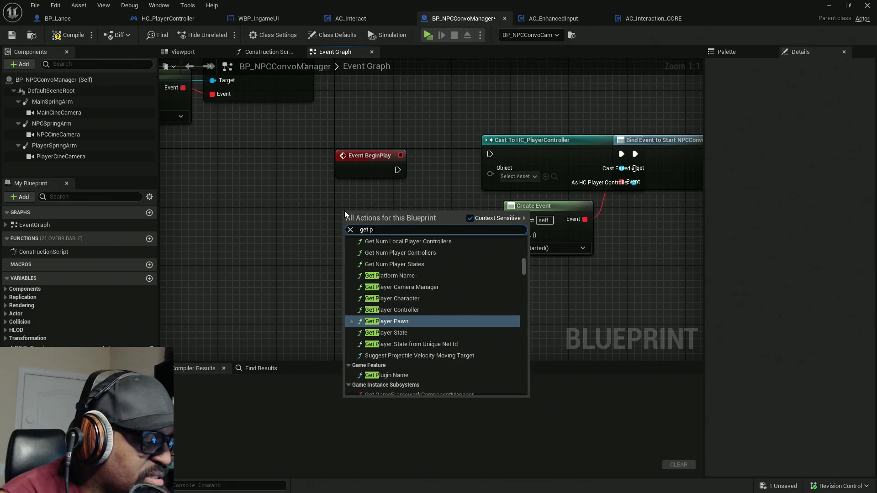
pyautogui.write('layerc')
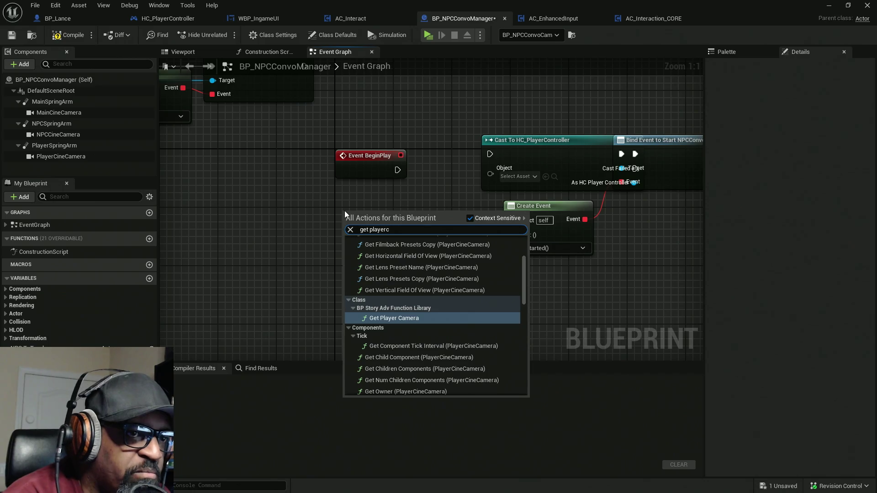
pyautogui.write('ontrol')
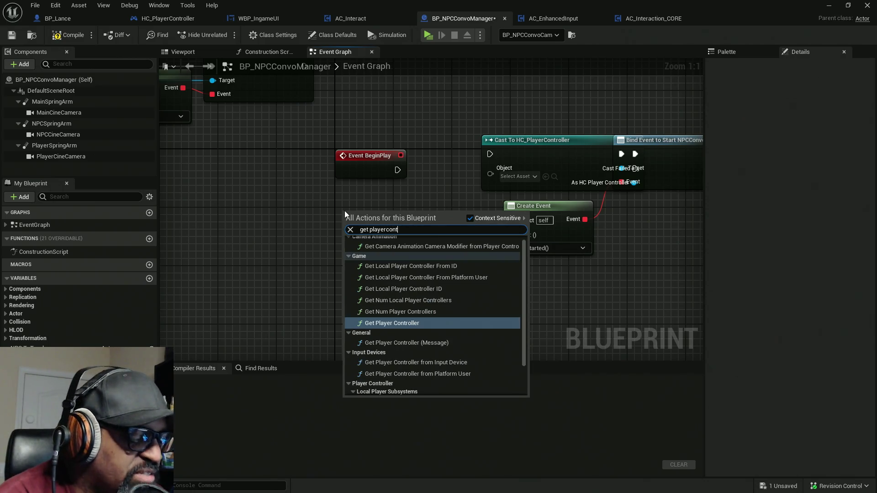
pyautogui.press('Return')
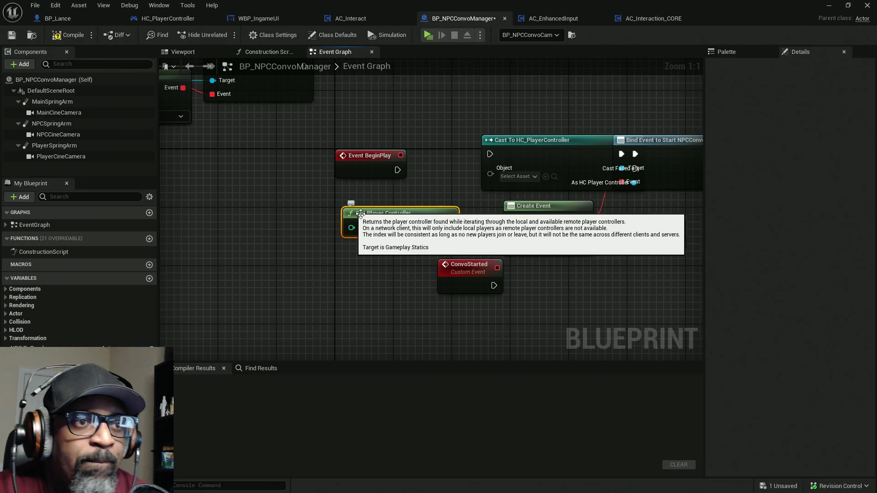
pyautogui.moveTo(298, 204)
pyautogui.mouseDown()
pyautogui.moveTo(464, 239)
pyautogui.moveTo(452, 240)
pyautogui.mouseUp()
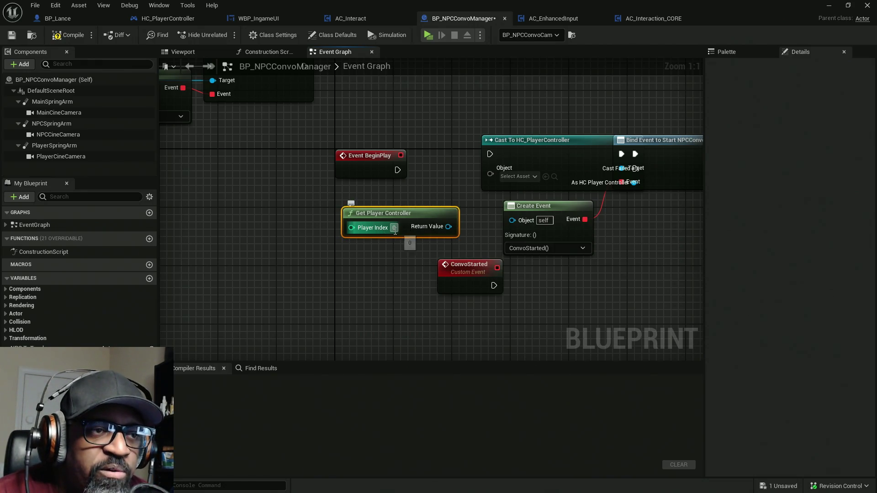
pyautogui.moveTo(380, 231)
pyautogui.mouseDown()
pyautogui.moveTo(322, 216)
pyautogui.moveTo(329, 208)
pyautogui.mouseUp()
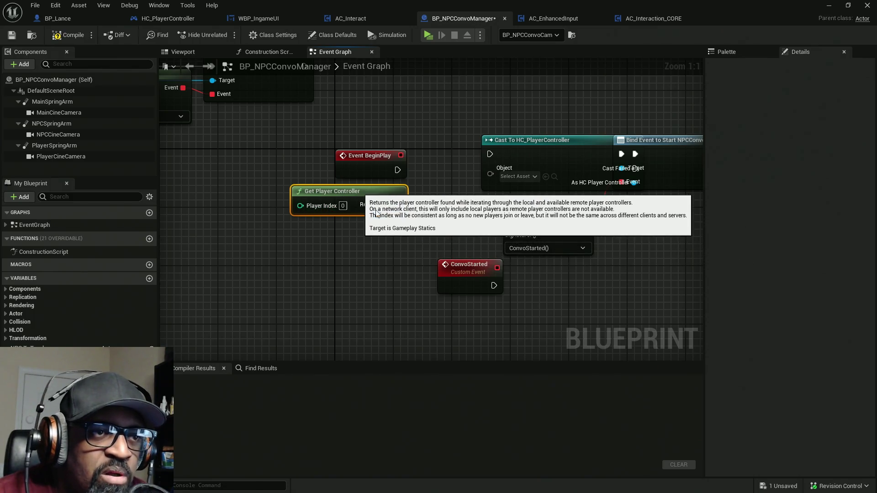
pyautogui.moveTo(398, 204)
pyautogui.mouseDown()
pyautogui.moveTo(498, 175)
pyautogui.moveTo(397, 170)
pyautogui.mouseUp()
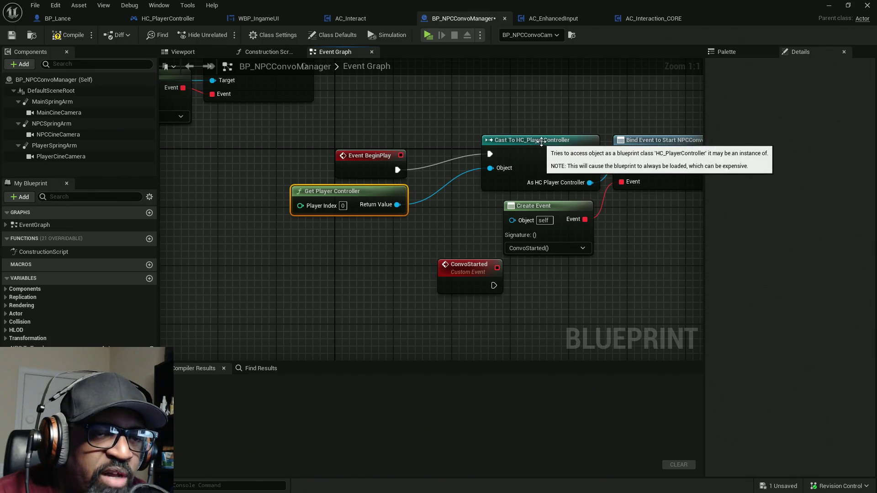
# Step: Arrange the cast, bind and Create Event nodes near Event BeginPlay, with ConvoStarted below
pyautogui.scroll(-1, 528, 148)
pyautogui.moveTo(528, 148); pyautogui.dragTo(407, 164)
pyautogui.moveTo(588, 146)
pyautogui.mouseDown()
pyautogui.moveTo(367, 285)
pyautogui.moveTo(387, 291)
pyautogui.mouseUp()
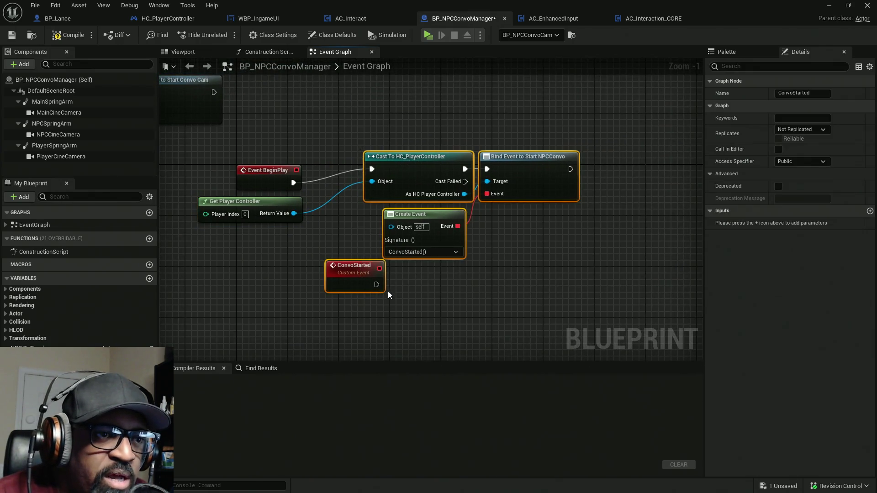
pyautogui.moveTo(428, 176); pyautogui.dragTo(371, 188)
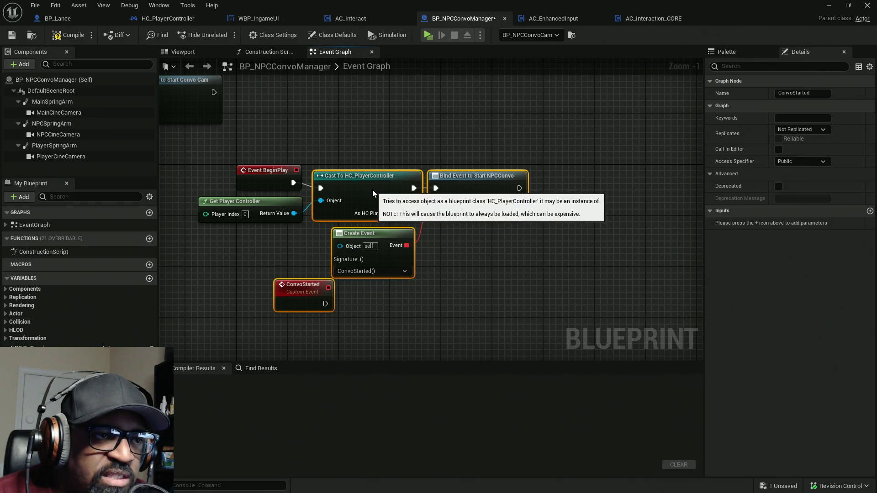
pyautogui.moveTo(507, 136); pyautogui.dragTo(279, 201)
pyautogui.scroll(-3, 312, 228)
pyautogui.moveTo(345, 205); pyautogui.dragTo(319, 264)
pyautogui.scroll(3, 321, 268)
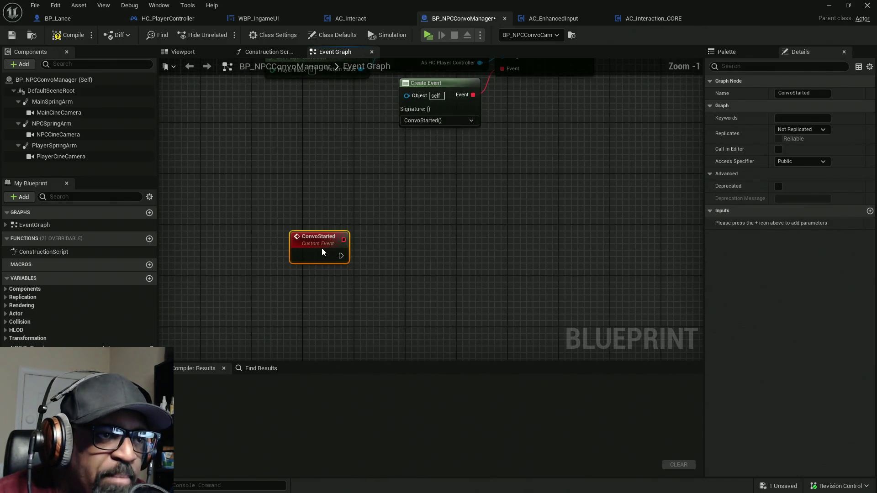
# Step: Add a Print String node with its Text Color set to yellow
pyautogui.rightClick(404, 245)
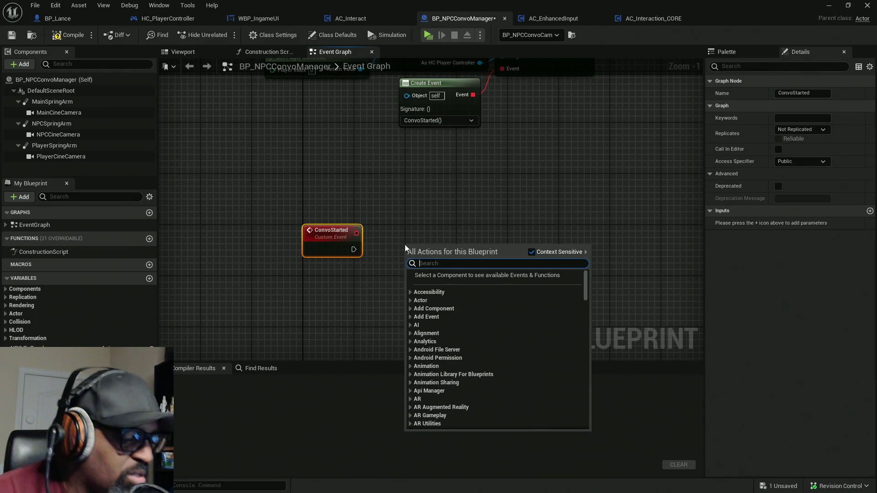
pyautogui.write('priin')
pyautogui.press('BackSpace')
pyautogui.press('BackSpace')
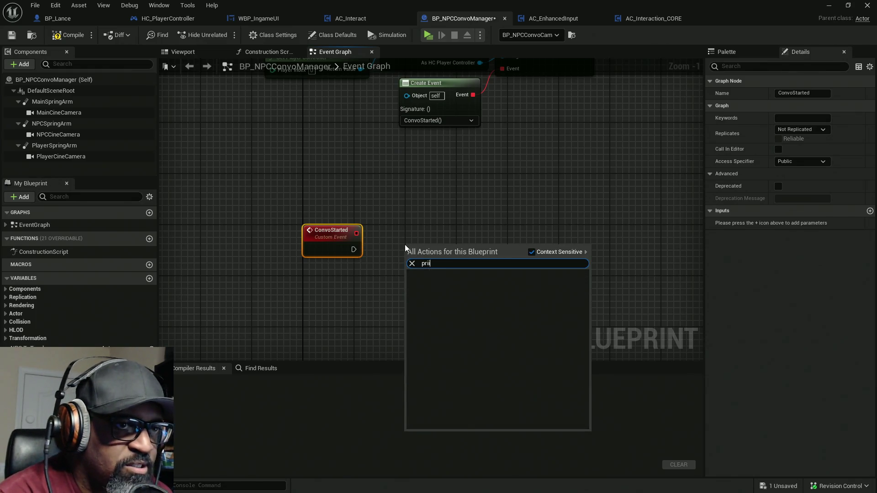
pyautogui.write('nt')
pyautogui.press('Return')
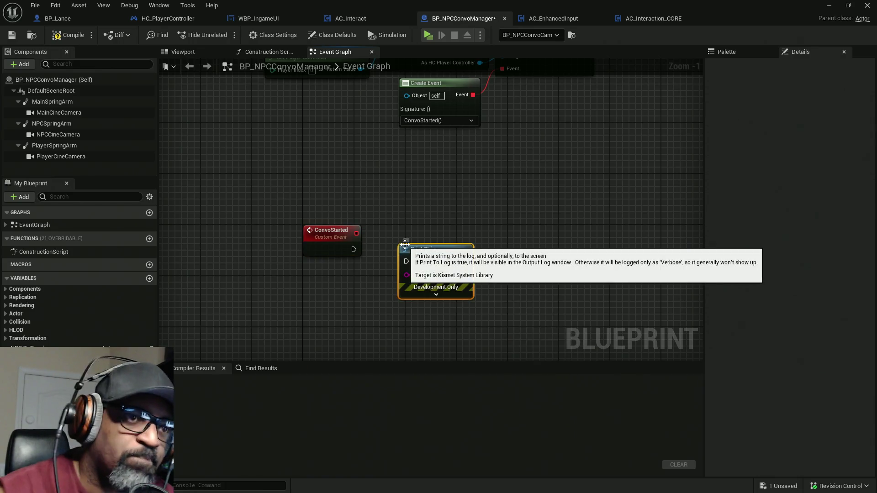
pyautogui.click(435, 295)
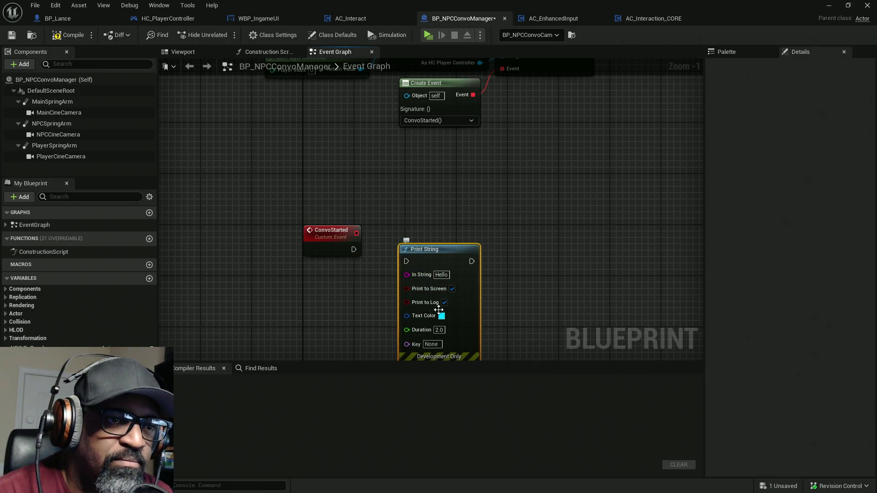
pyautogui.moveTo(449, 340); pyautogui.dragTo(459, 289)
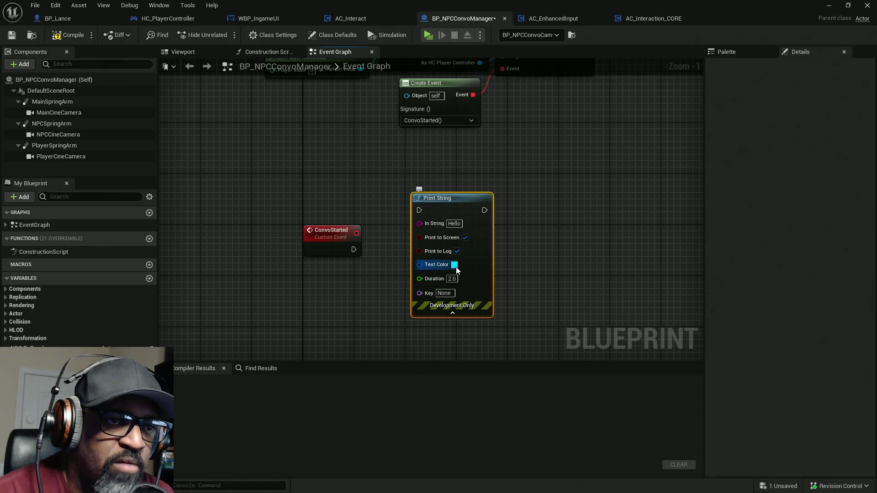
pyautogui.click(455, 264)
pyautogui.click(532, 355)
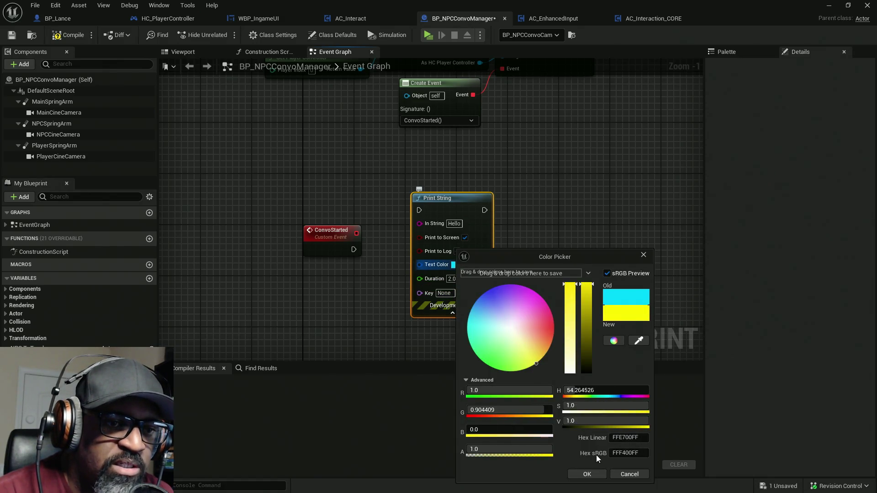
pyautogui.click(587, 474)
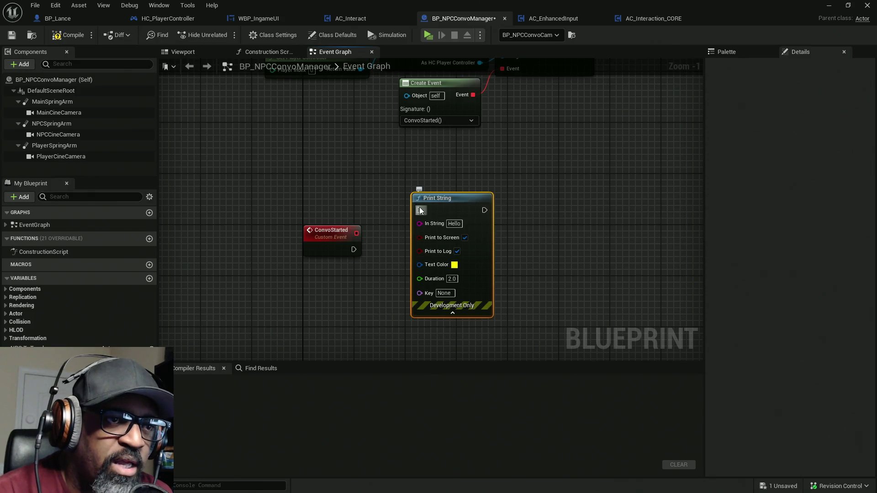
# Step: Drive Print String from ConvoStarted with the message "Convo Started!"
pyautogui.moveTo(419, 210)
pyautogui.mouseDown()
pyautogui.moveTo(361, 253)
pyautogui.moveTo(353, 249)
pyautogui.mouseUp()
pyautogui.moveTo(434, 228); pyautogui.dragTo(440, 267)
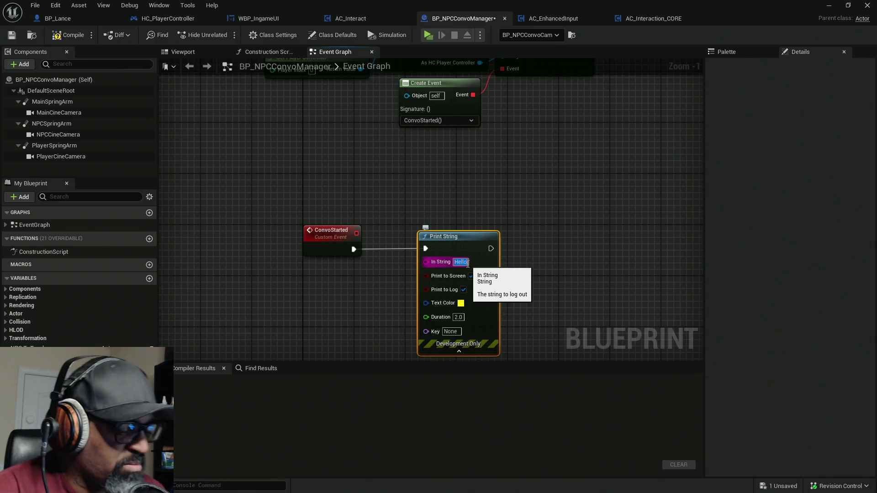
pyautogui.write('Convo')
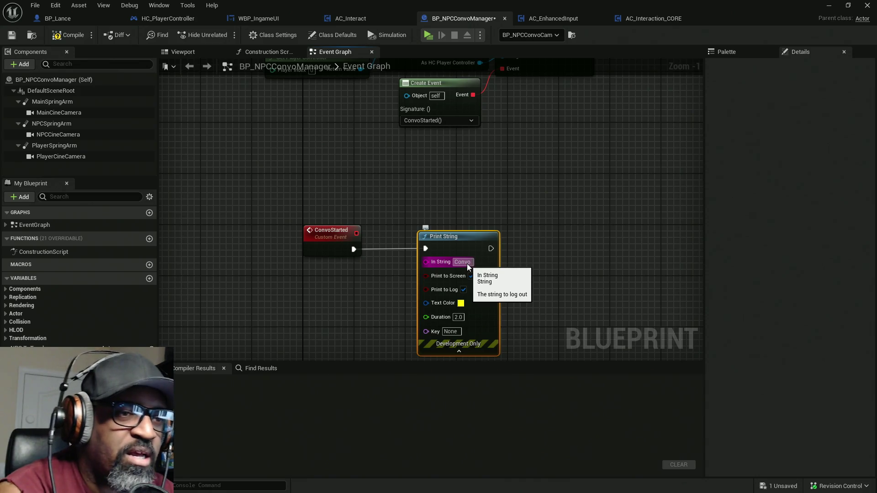
pyautogui.write(' Star')
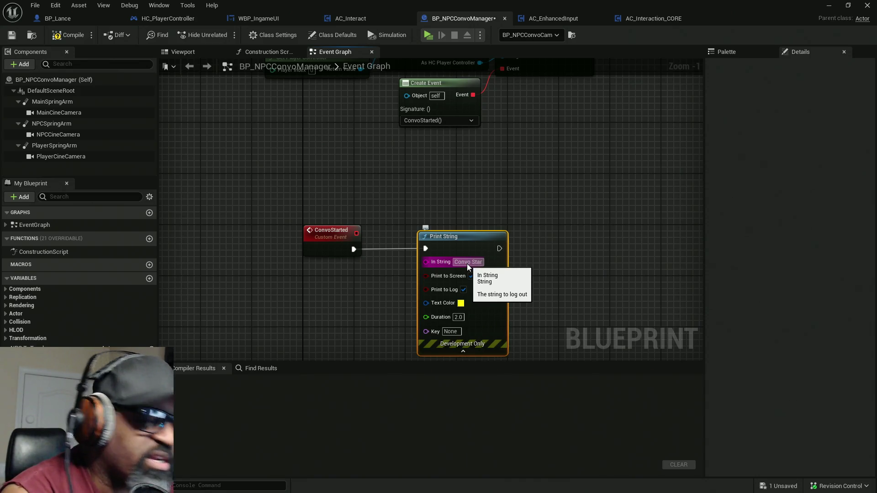
pyautogui.write('te')
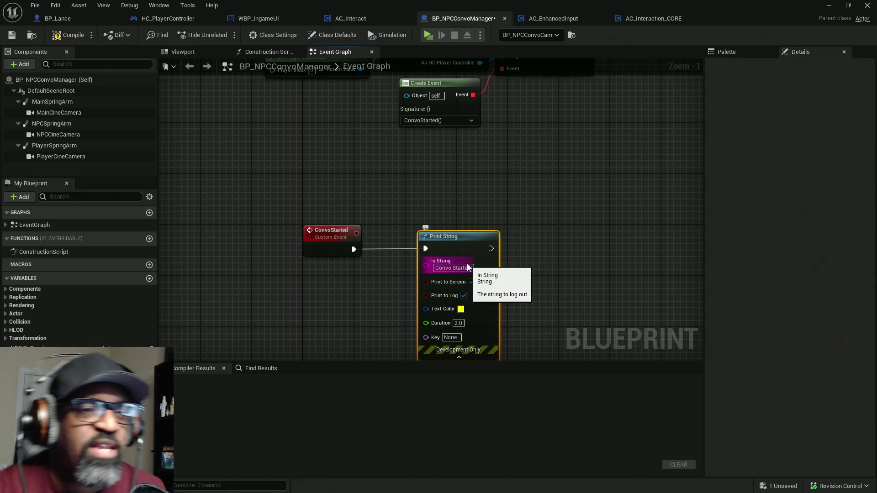
pyautogui.write('d!')
pyautogui.press('Return')
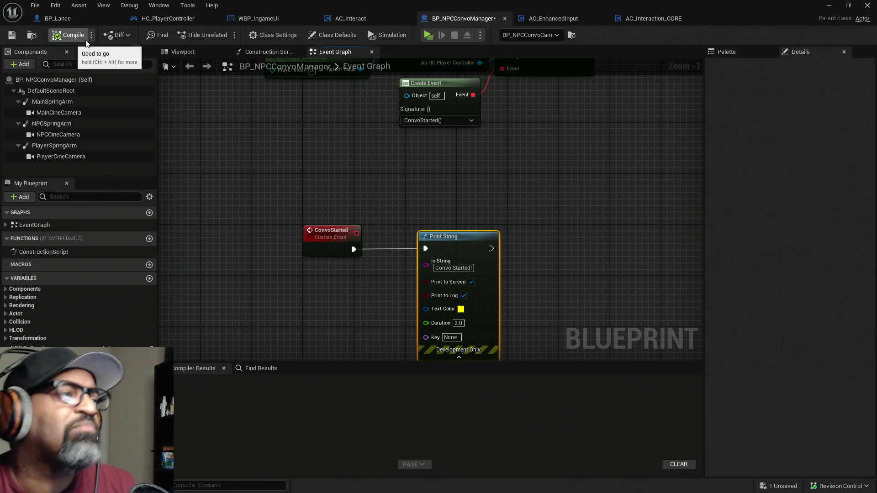
# Step: Compile BP_NPCConvoManager, check it out to save, then reveal the level editor and start play
pyautogui.click(64, 36)
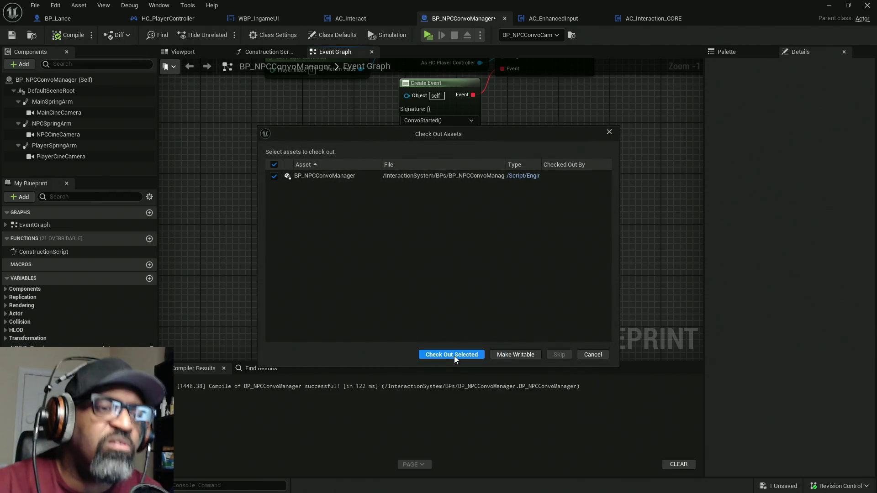
pyautogui.click(455, 355)
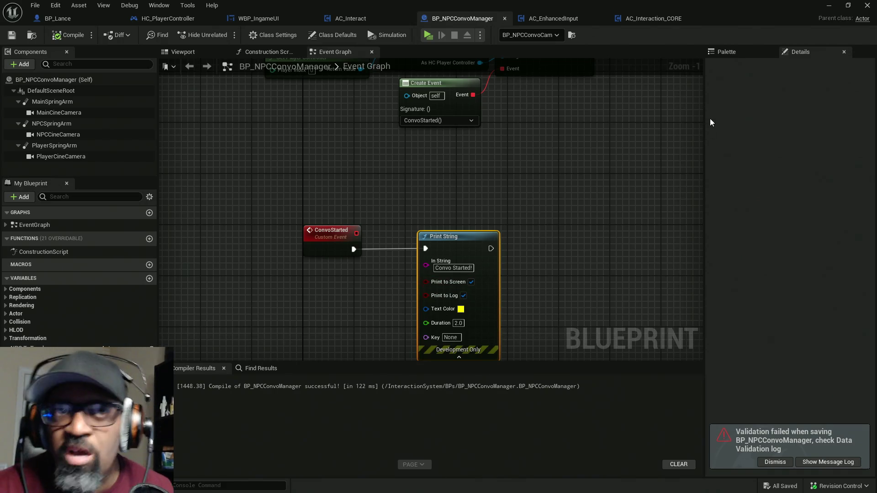
pyautogui.moveTo(702, 19)
pyautogui.mouseDown()
pyautogui.moveTo(552, 46)
pyautogui.moveTo(0, 89)
pyautogui.mouseUp()
pyautogui.click(221, 36)
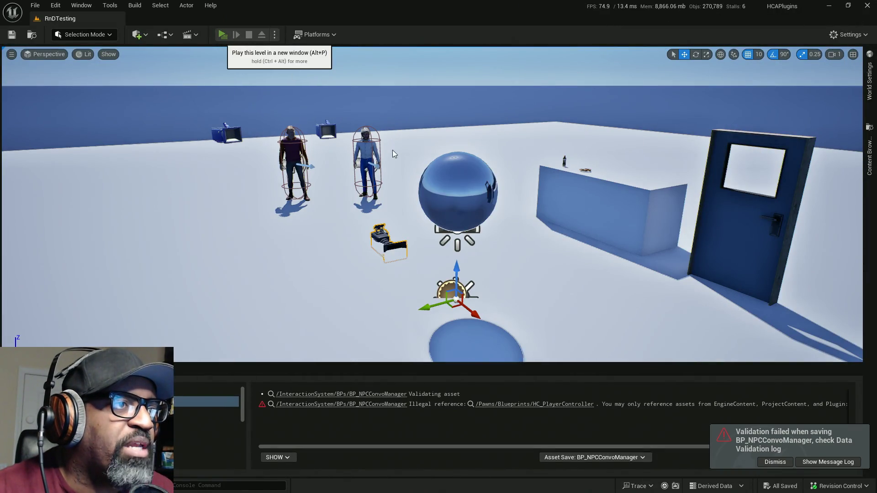
pyautogui.press('w')
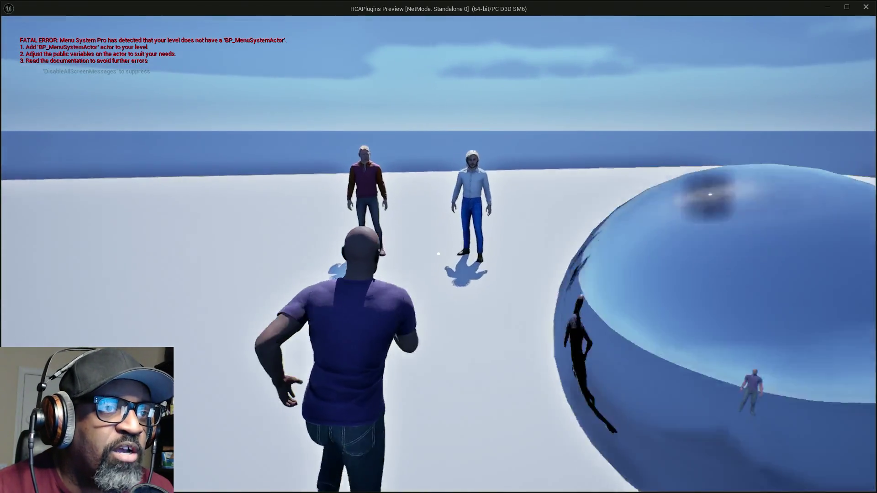
pyautogui.press('a')
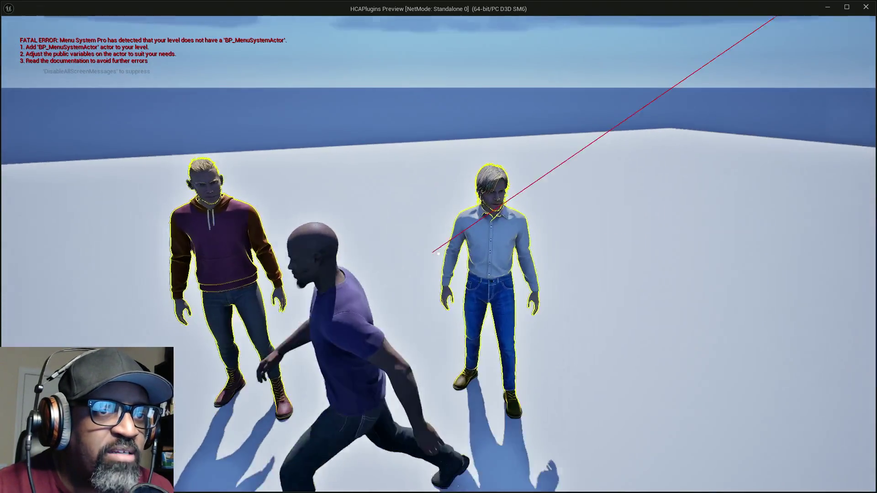
pyautogui.press('w')
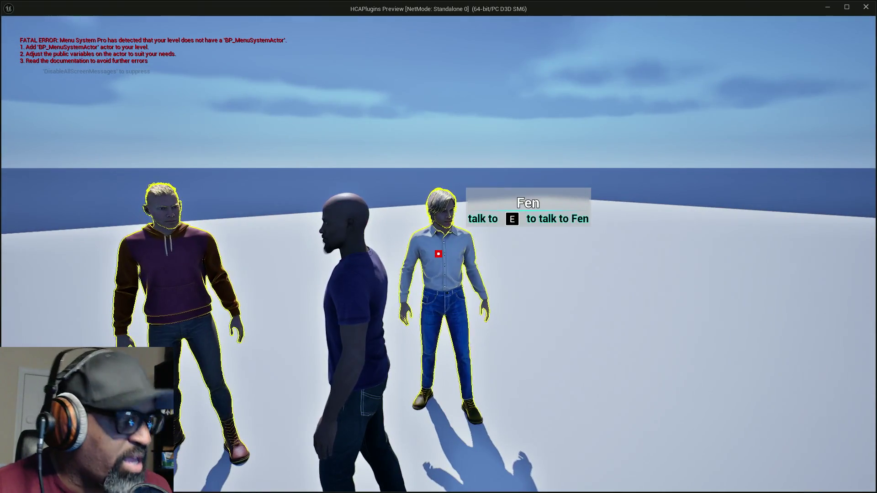
pyautogui.press('w')
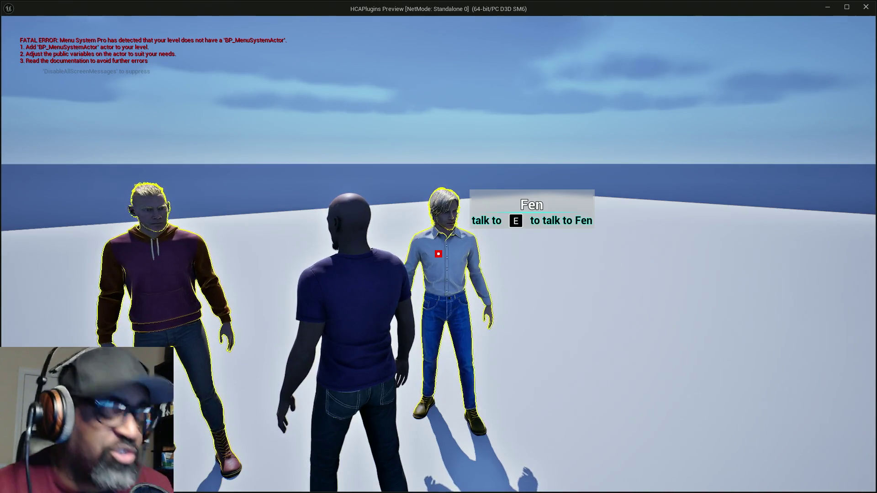
pyautogui.press('e')
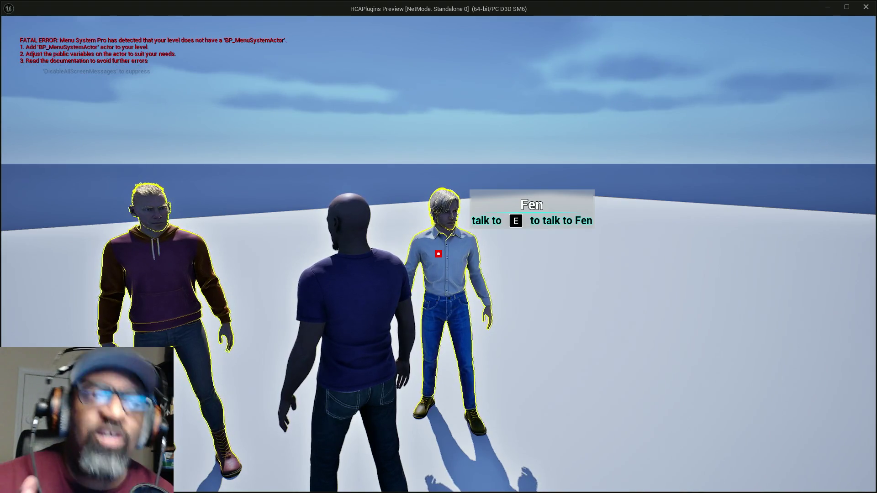
pyautogui.press('Escape')
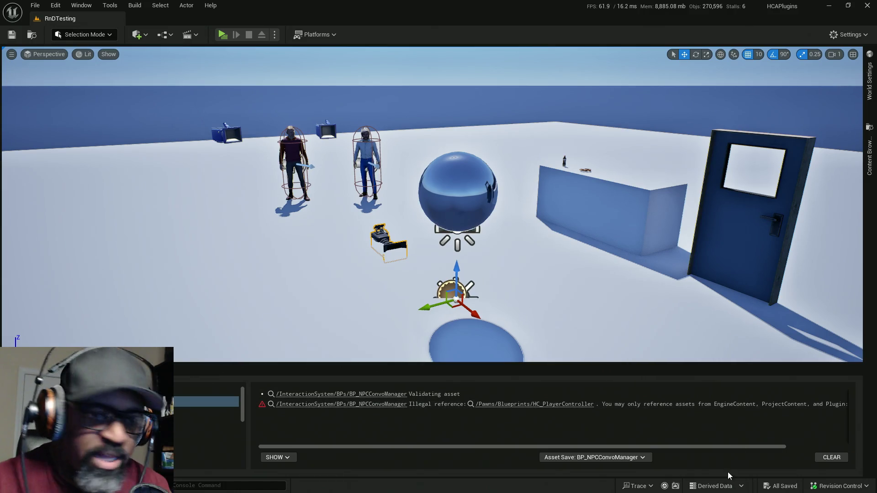
# Step: Clear the Output Log and return to BP_NPCConvoManager's component Viewport
pyautogui.click(829, 457)
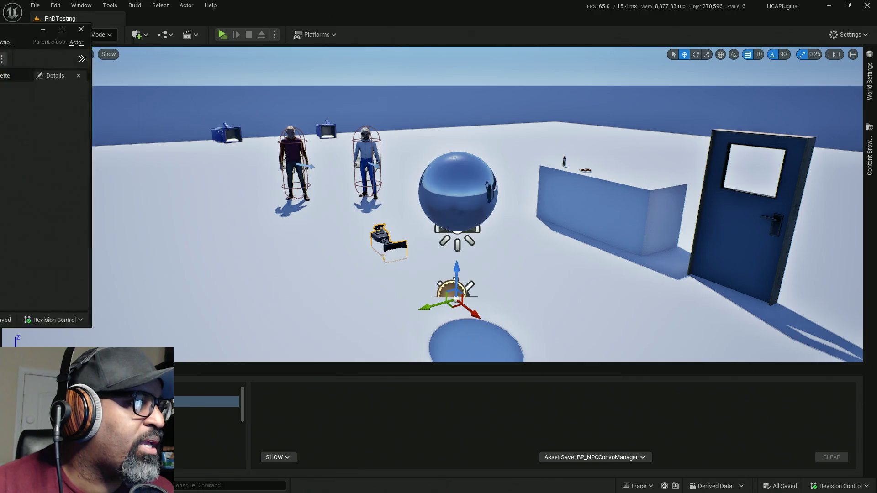
pyautogui.hotkey('alt', 'Tab')
pyautogui.click(173, 56)
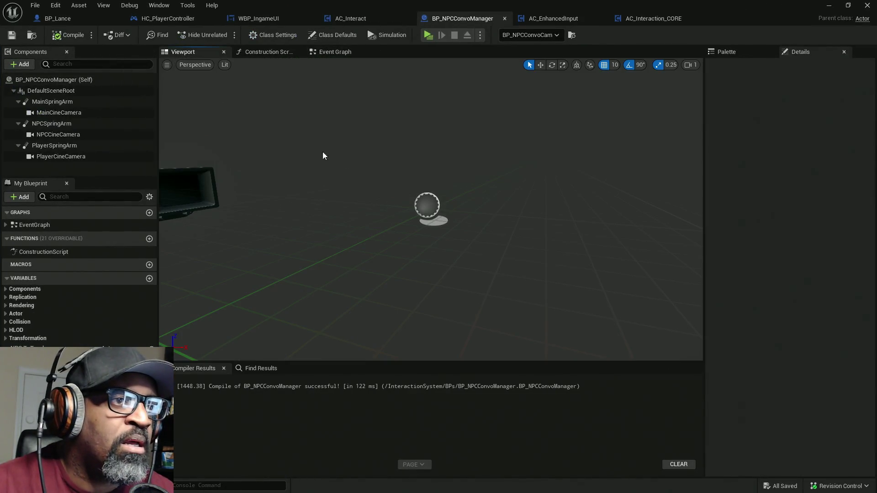
# Step: Orbit the component view and step through DefaultSceneRoot and each spring arm component's settings
pyautogui.moveTo(302, 246)
pyautogui.mouseDown()
pyautogui.moveTo(409, 254)
pyautogui.moveTo(374, 253)
pyautogui.mouseUp()
pyautogui.click(48, 90)
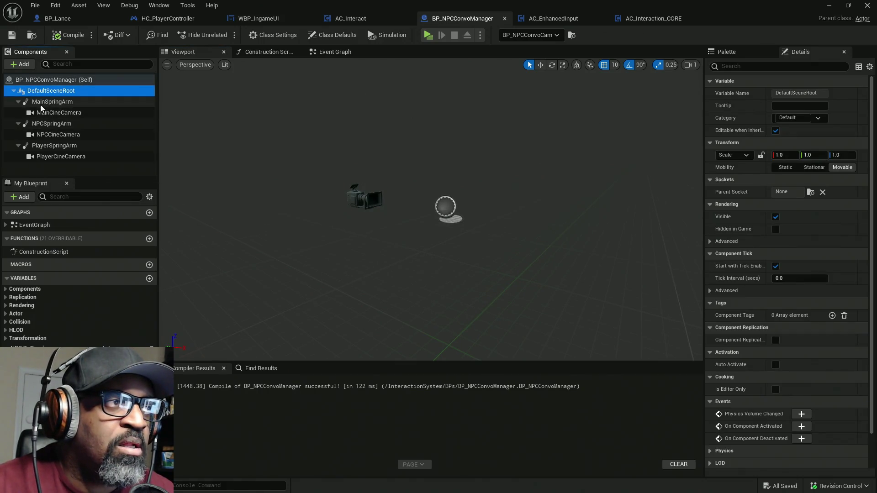
pyautogui.click(41, 107)
pyautogui.press('Down')
pyautogui.press('Down')
pyautogui.press('Down')
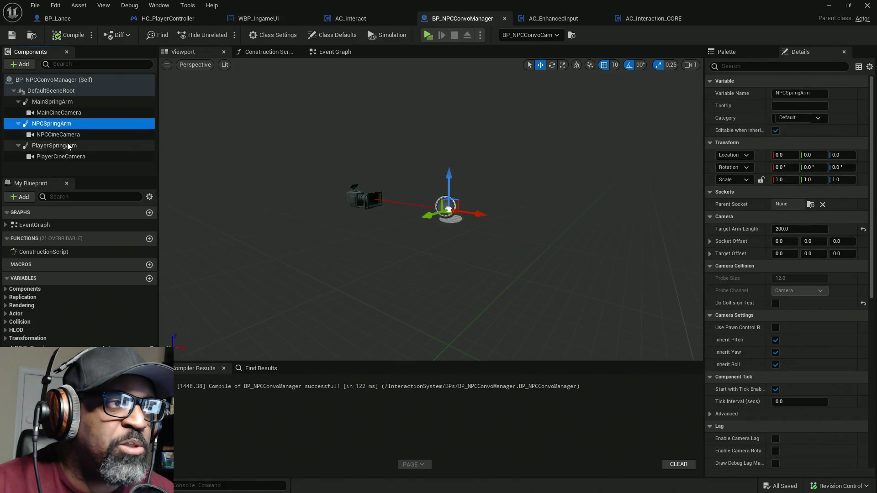
pyautogui.click(56, 100)
pyautogui.click(55, 124)
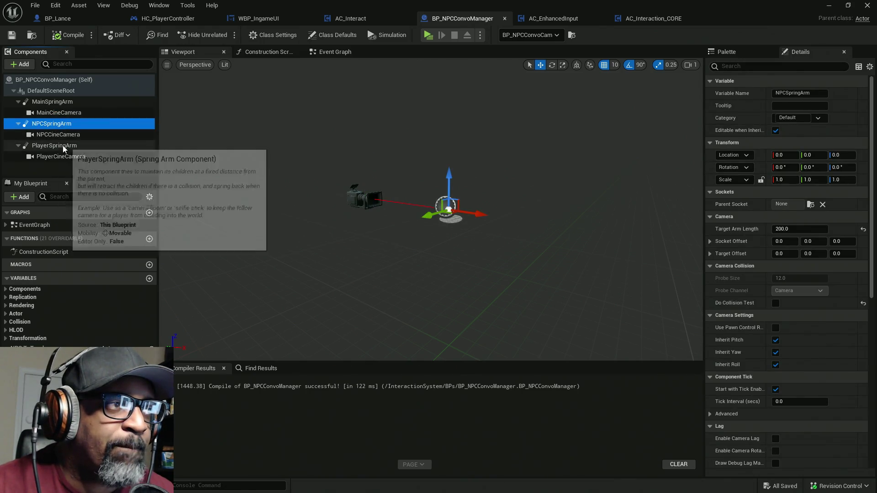
pyautogui.click(62, 145)
# Step: Select MainSpringArm, then go back to the Event Graph with the node Palette showing
pyautogui.click(58, 102)
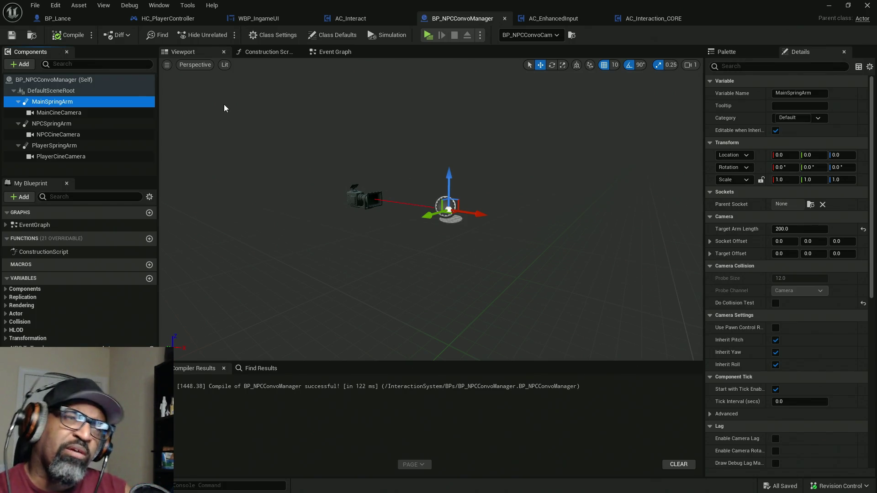
pyautogui.click(330, 52)
pyautogui.click(726, 52)
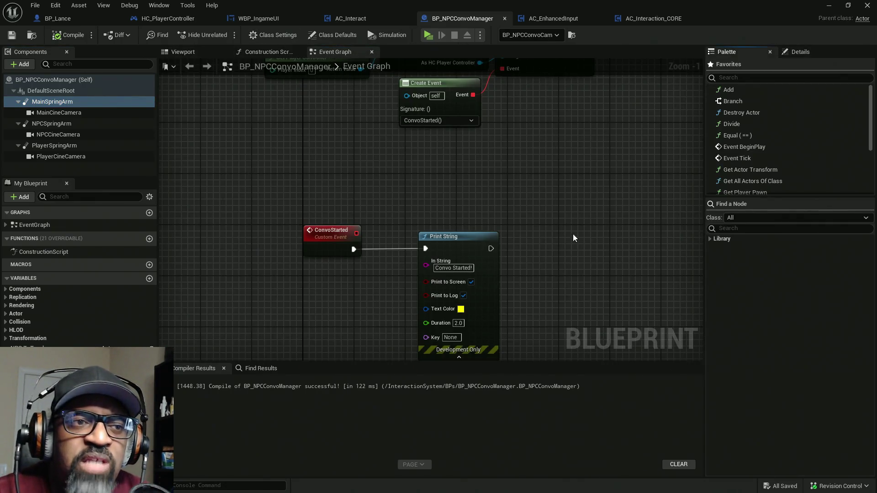
pyautogui.moveTo(574, 236)
pyautogui.mouseDown()
pyautogui.moveTo(460, 185)
pyautogui.moveTo(439, 151)
pyautogui.mouseUp()
pyautogui.click(751, 230)
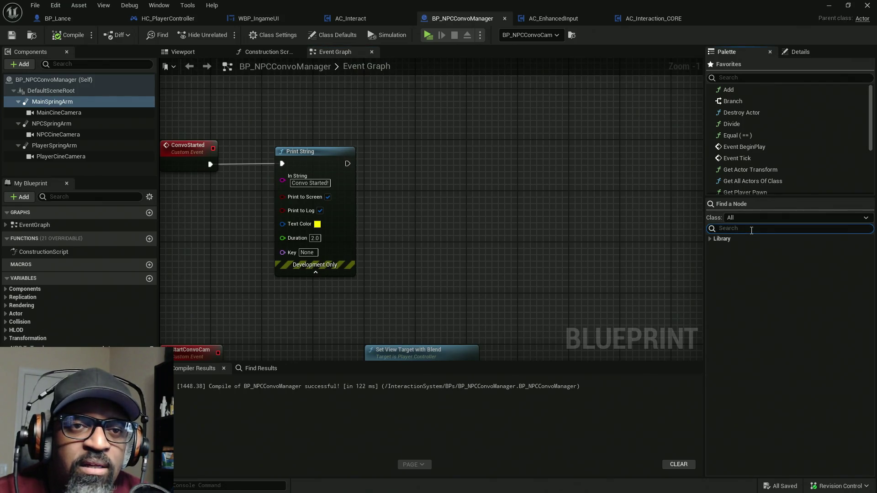
pyautogui.write('medi')
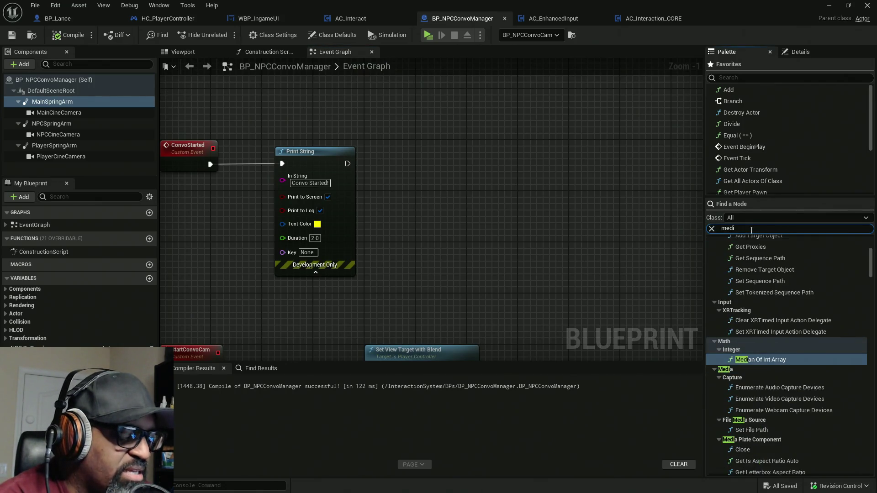
pyautogui.write('an')
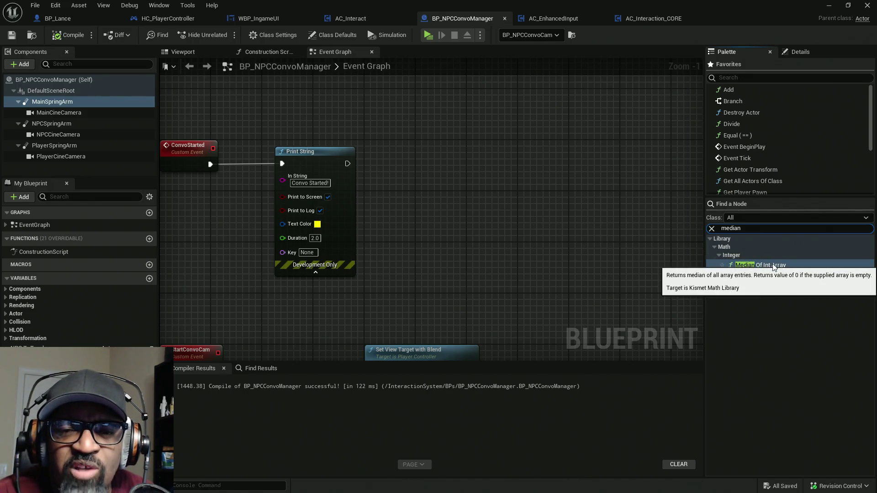
pyautogui.moveTo(773, 267); pyautogui.dragTo(480, 212)
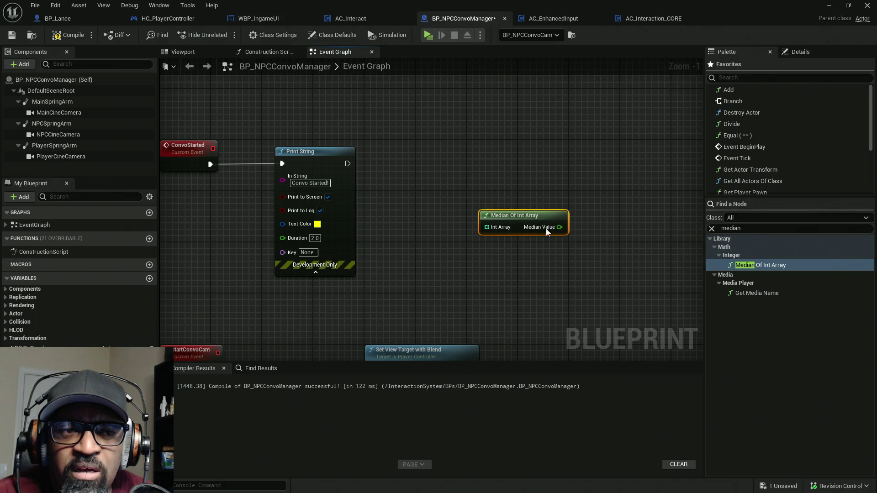
pyautogui.moveTo(474, 180)
pyautogui.mouseDown()
pyautogui.moveTo(638, 272)
pyautogui.moveTo(654, 290)
pyautogui.mouseUp()
pyautogui.moveTo(441, 179)
pyautogui.mouseDown()
pyautogui.moveTo(480, 180)
pyautogui.moveTo(648, 280)
pyautogui.moveTo(494, 209)
pyautogui.moveTo(502, 218)
pyautogui.mouseUp()
pyautogui.moveTo(427, 174); pyautogui.dragTo(639, 267)
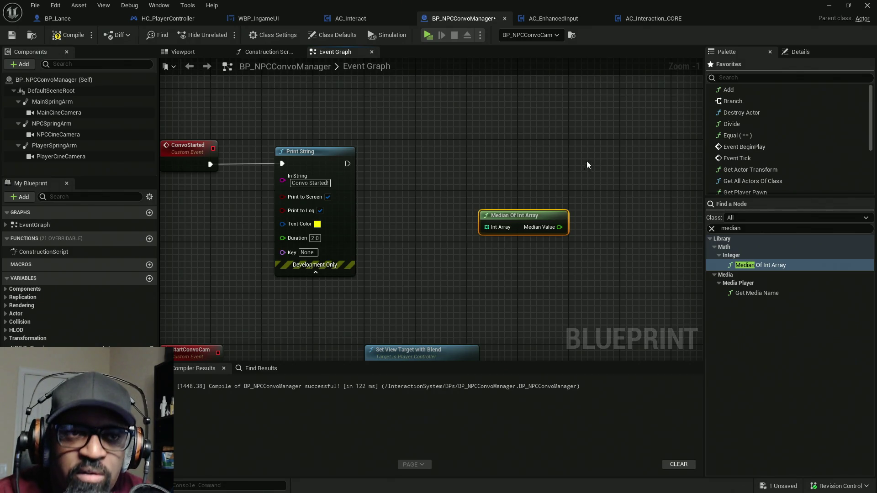
pyautogui.moveTo(598, 190); pyautogui.dragTo(484, 279)
pyautogui.press('Delete')
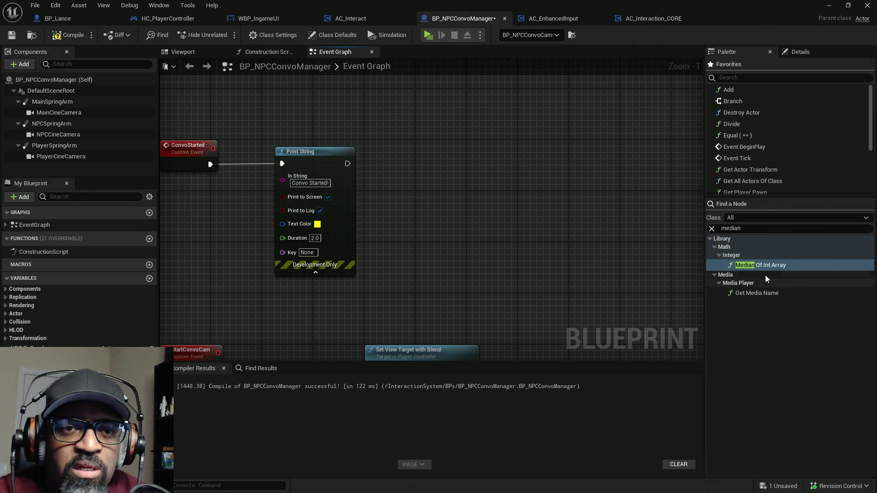
pyautogui.click(711, 229)
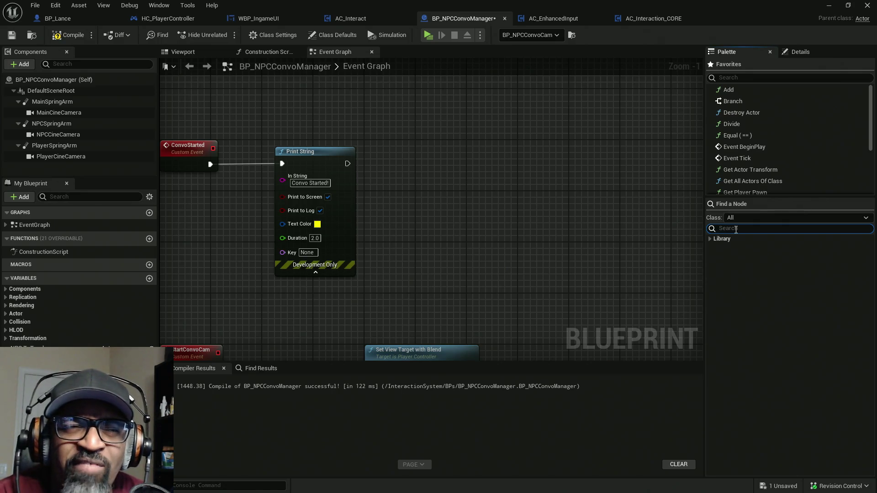
# Step: Search the Palette for 'average' and drag Get Vector Array Average into the graph
pyautogui.write('average')
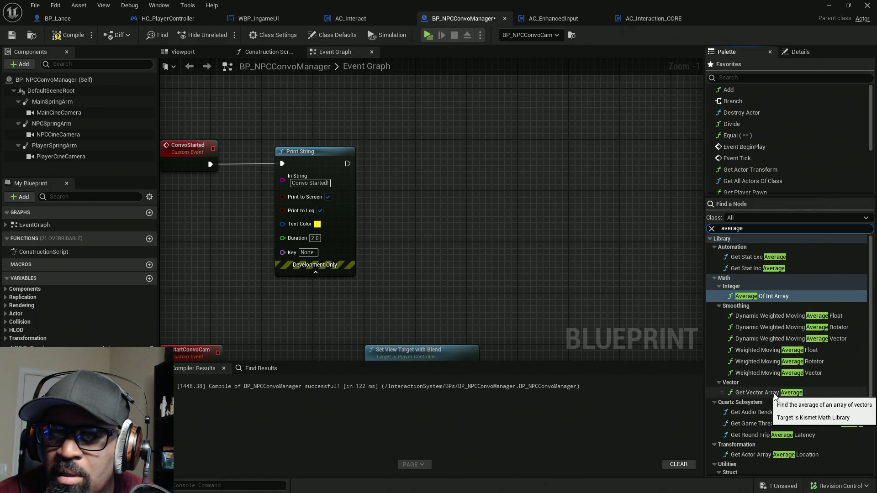
pyautogui.moveTo(774, 396)
pyautogui.mouseDown()
pyautogui.moveTo(640, 386)
pyautogui.moveTo(548, 212)
pyautogui.mouseUp()
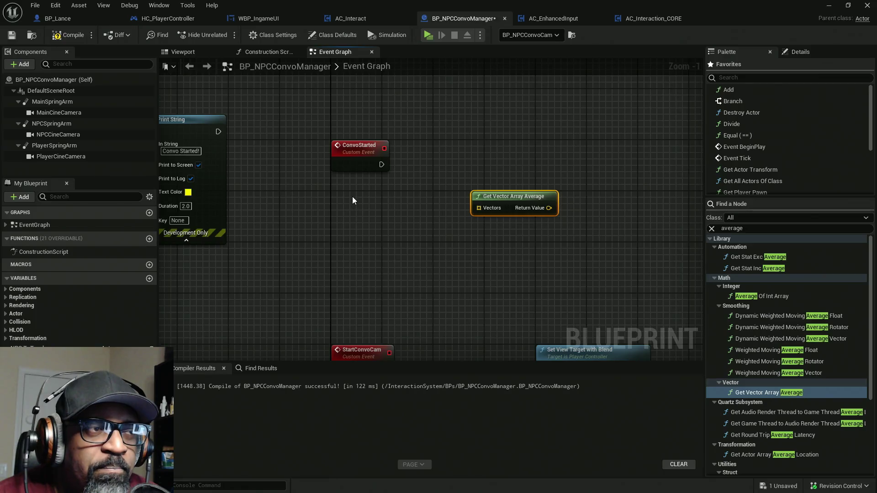
pyautogui.rightClick(352, 195)
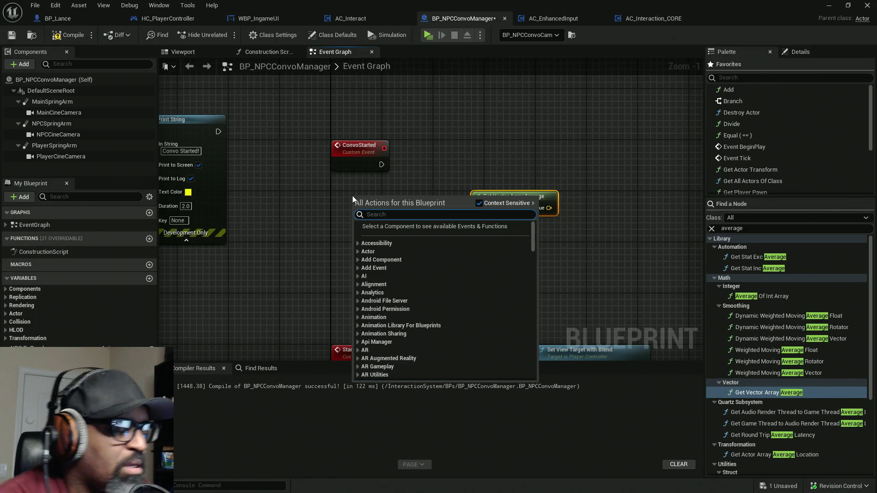
# Step: Add a Get Player Controller node below ConvoStarted
pyautogui.write('get ')
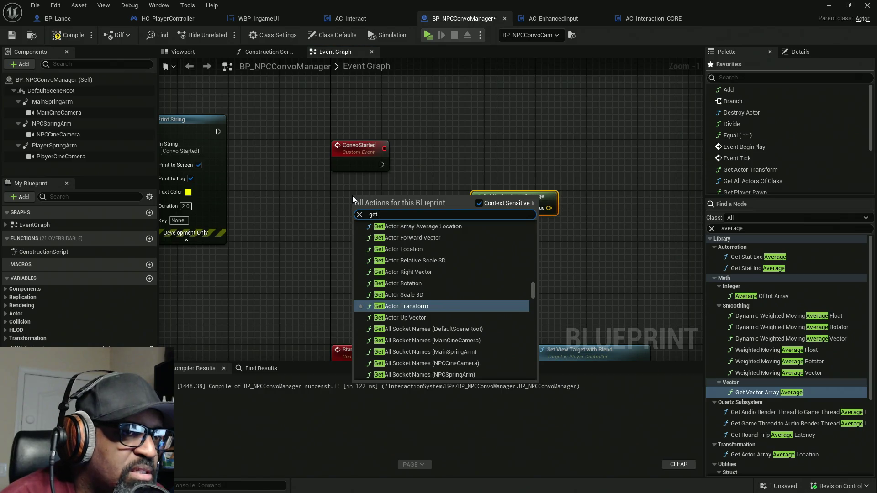
pyautogui.write('player co')
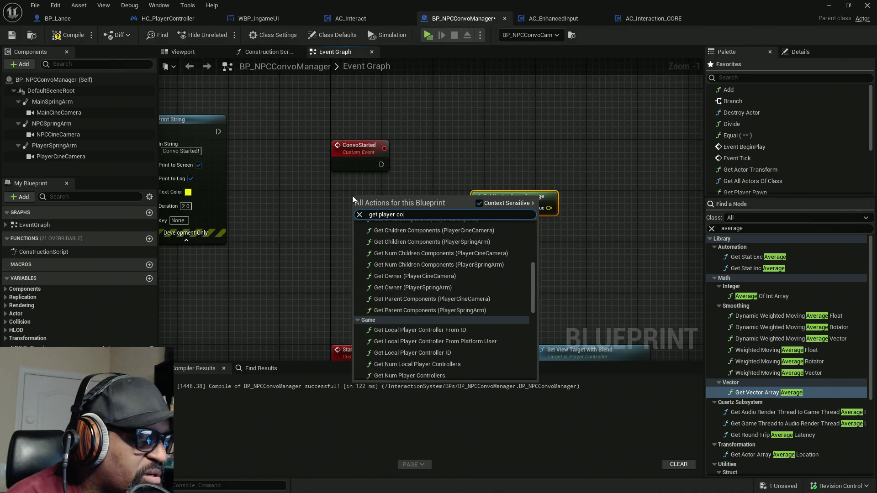
pyautogui.write('ntroller')
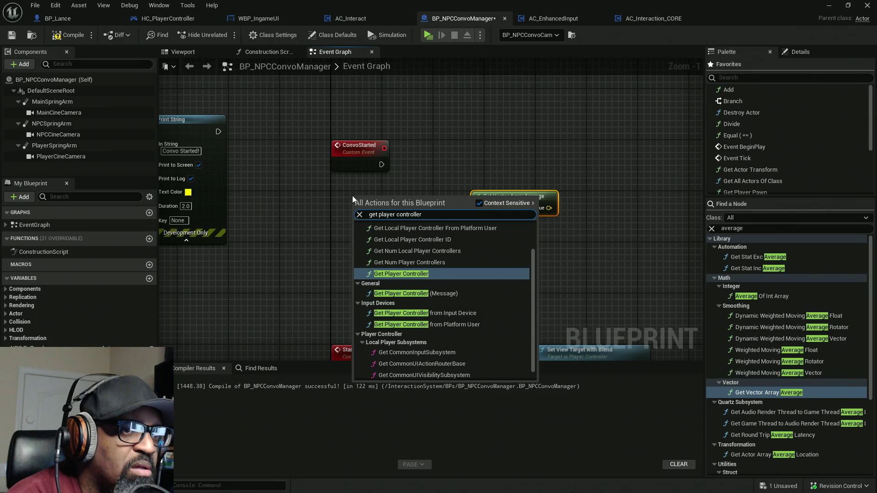
pyautogui.press('Return')
pyautogui.moveTo(514, 199)
pyautogui.mouseDown()
pyautogui.moveTo(448, 208)
pyautogui.moveTo(573, 201)
pyautogui.mouseUp()
# Step: Add a Get Controlled Pawn node wired from the player controller's Return Value
pyautogui.moveTo(381, 217); pyautogui.dragTo(411, 207)
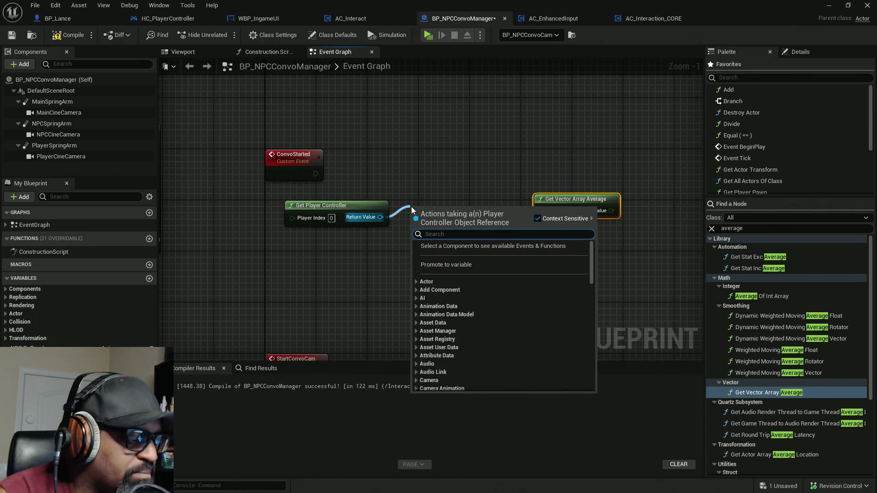
pyautogui.write('get contro')
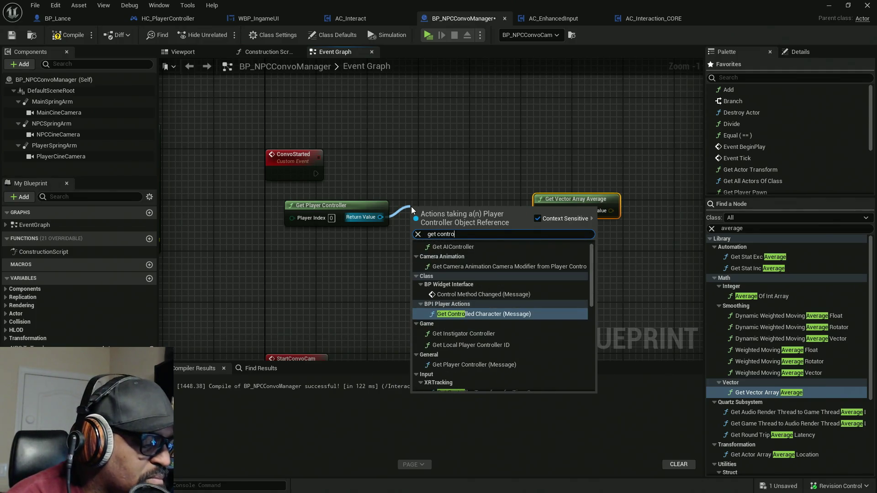
pyautogui.write('lled')
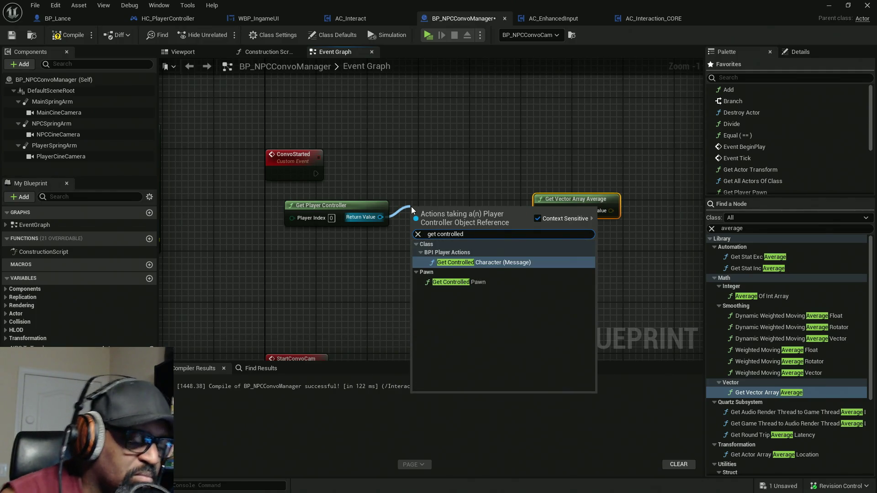
pyautogui.press('Down')
pyautogui.press('Return')
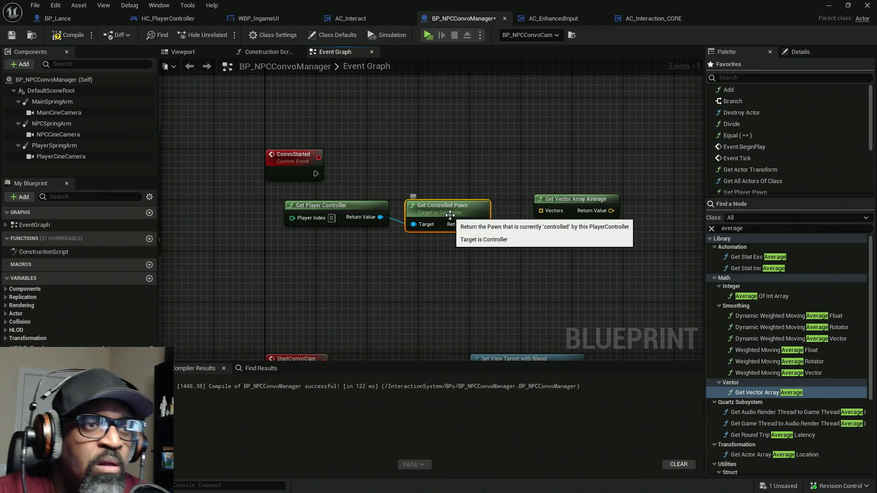
pyautogui.moveTo(450, 216); pyautogui.dragTo(437, 204)
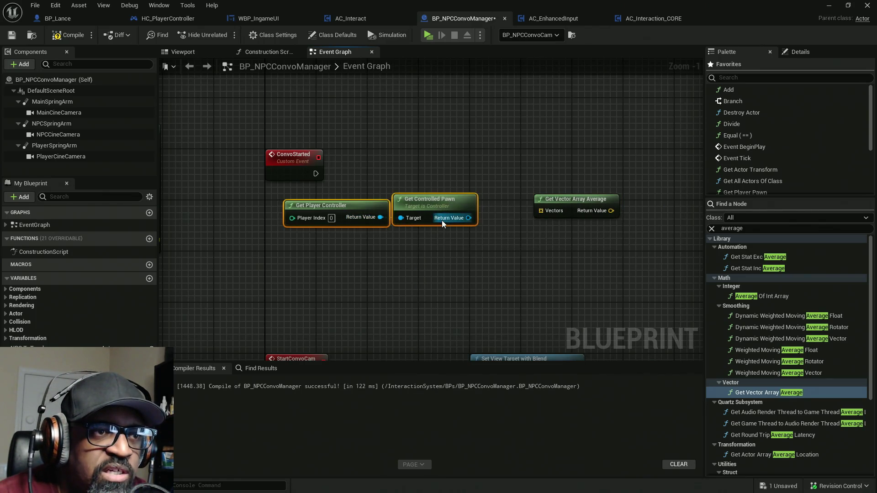
pyautogui.scroll(-2, 410, 194)
pyautogui.moveTo(334, 104)
pyautogui.mouseDown()
pyautogui.moveTo(446, 218)
pyautogui.moveTo(449, 119)
pyautogui.moveTo(441, 162)
pyautogui.moveTo(451, 176)
pyautogui.moveTo(438, 175)
pyautogui.mouseUp()
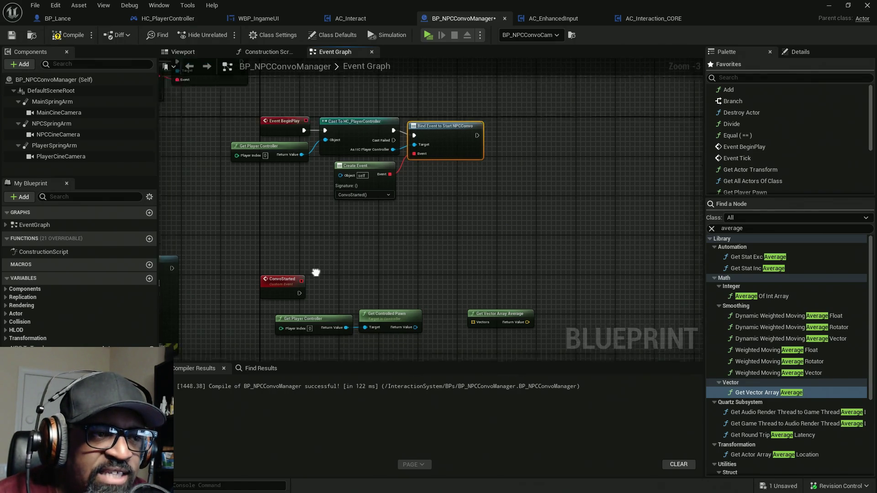
# Step: Rearrange ConvoStarted, the controller and pawn nodes, and Get Vector Array Average
pyautogui.moveTo(258, 175); pyautogui.dragTo(369, 236)
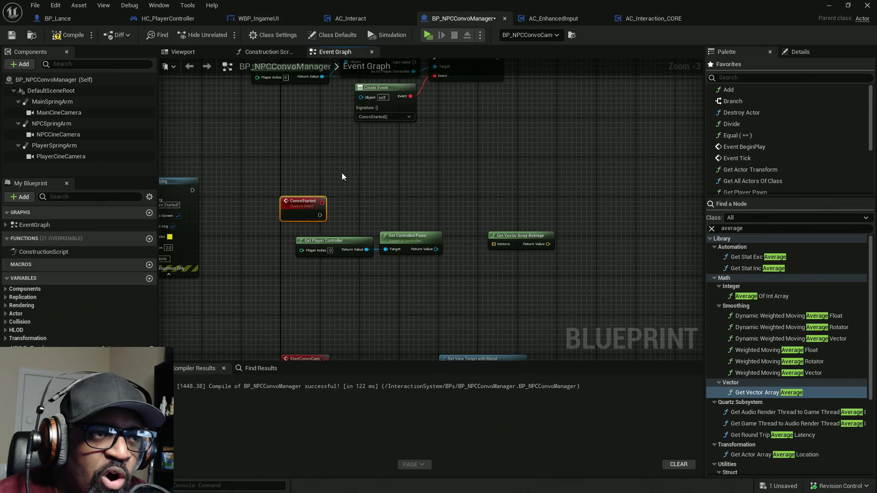
pyautogui.moveTo(362, 178)
pyautogui.mouseDown()
pyautogui.moveTo(269, 238)
pyautogui.moveTo(357, 185)
pyautogui.moveTo(281, 230)
pyautogui.mouseUp()
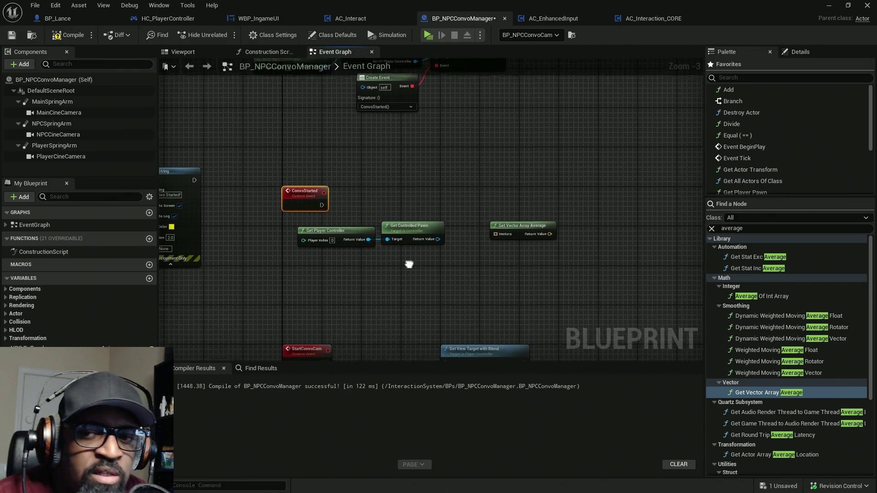
pyautogui.moveTo(437, 264); pyautogui.dragTo(320, 231)
pyautogui.moveTo(411, 223); pyautogui.dragTo(363, 219)
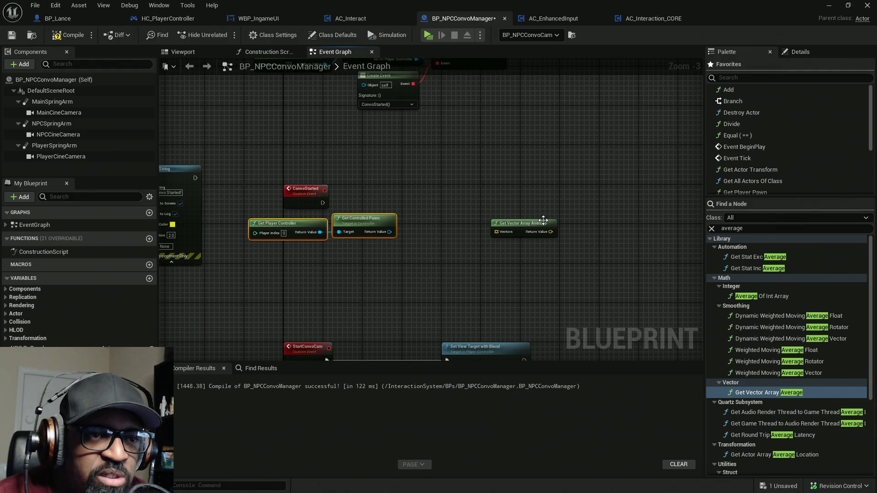
pyautogui.moveTo(490, 192); pyautogui.dragTo(601, 265)
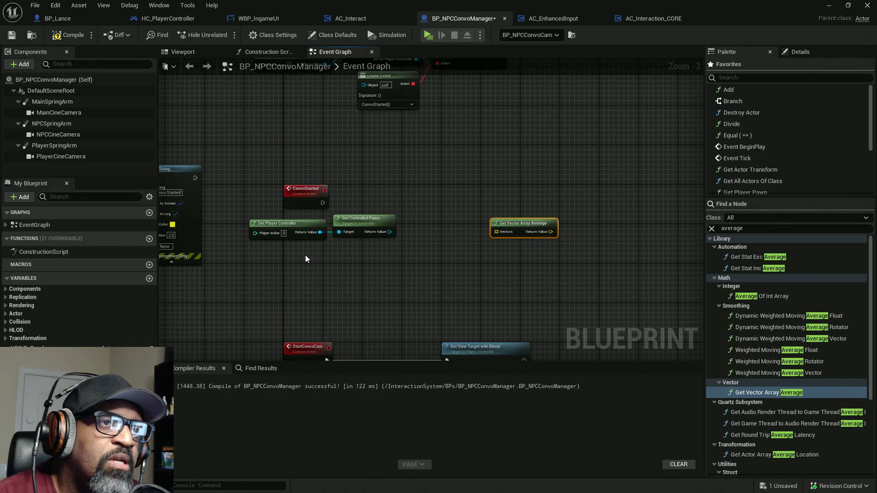
# Step: Paste a copy of Get All Actors Of Class near ConvoStarted and open its C++ source
pyautogui.scroll(-5, 374, 212)
pyautogui.scroll(10, 373, 209)
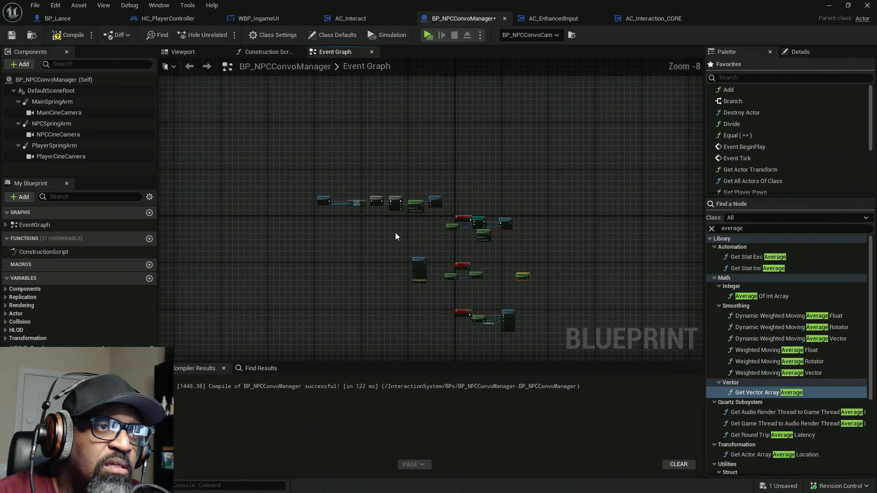
pyautogui.click(293, 185)
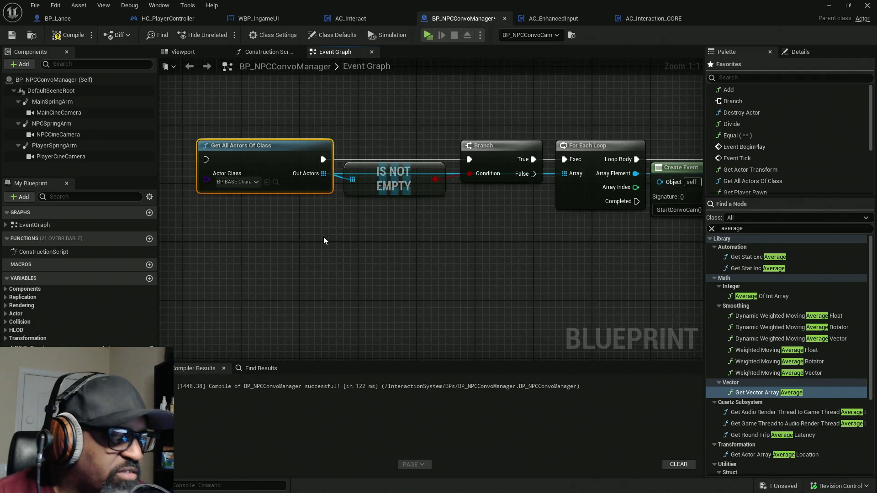
pyautogui.scroll(-5, 375, 235)
pyautogui.scroll(2, 463, 239)
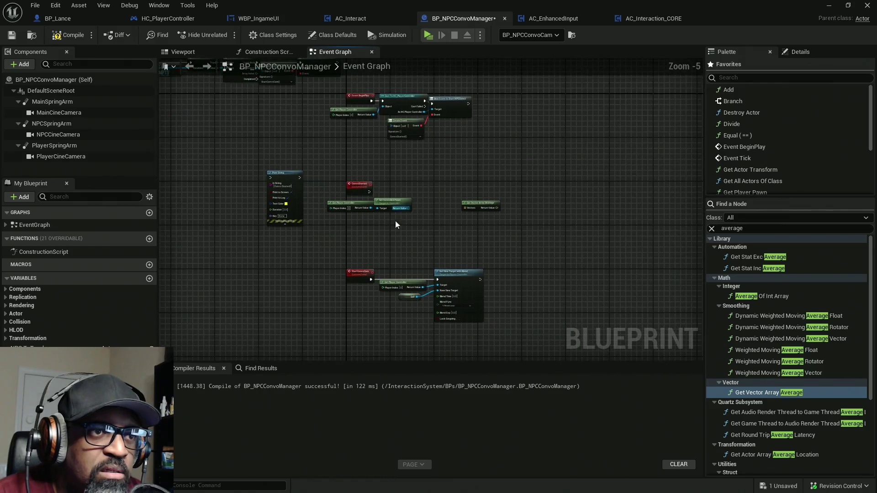
pyautogui.hotkey('ctrl', 'v')
pyautogui.scroll(2, 399, 229)
pyautogui.doubleClick(331, 229)
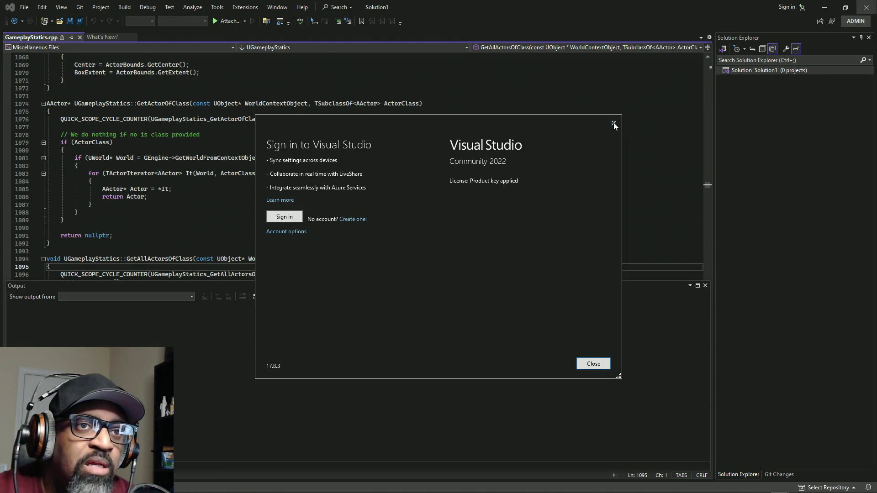
# Step: Close Visual Studio's Sign in dialog over GameplayStatics.cpp
pyautogui.click(613, 123)
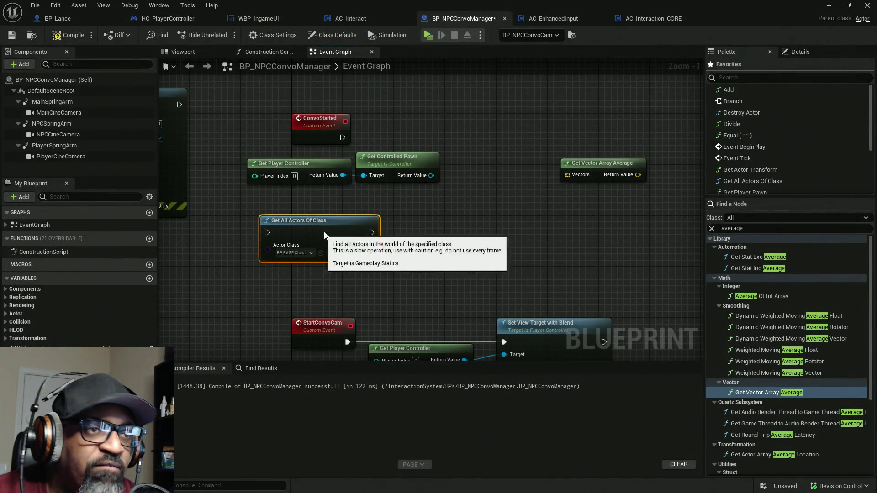
# Step: Wire ConvoStarted's execution into Get All Actors Of Class and lay out the nearby nodes
pyautogui.moveTo(324, 232); pyautogui.dragTo(497, 135)
pyautogui.moveTo(441, 137); pyautogui.dragTo(343, 138)
pyautogui.moveTo(577, 171); pyautogui.dragTo(456, 228)
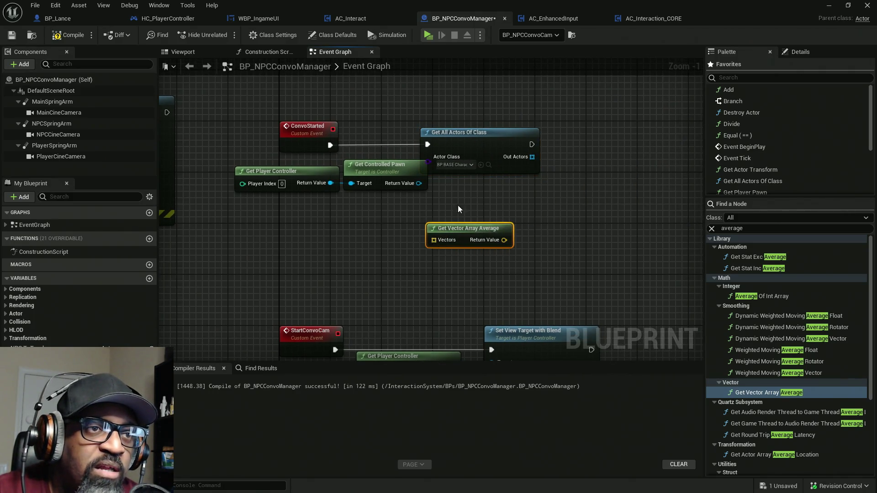
pyautogui.moveTo(457, 146); pyautogui.dragTo(495, 145)
pyautogui.moveTo(427, 202); pyautogui.dragTo(332, 191)
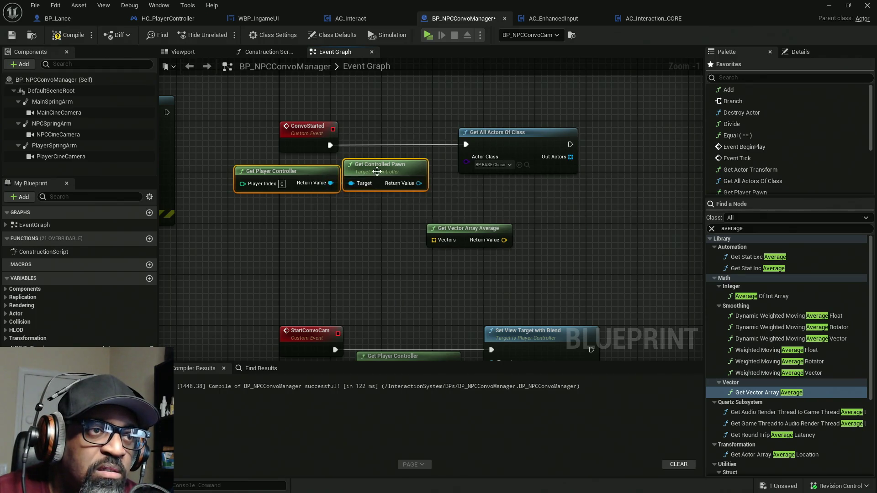
pyautogui.moveTo(365, 167); pyautogui.dragTo(365, 218)
pyautogui.moveTo(508, 137); pyautogui.dragTo(400, 137)
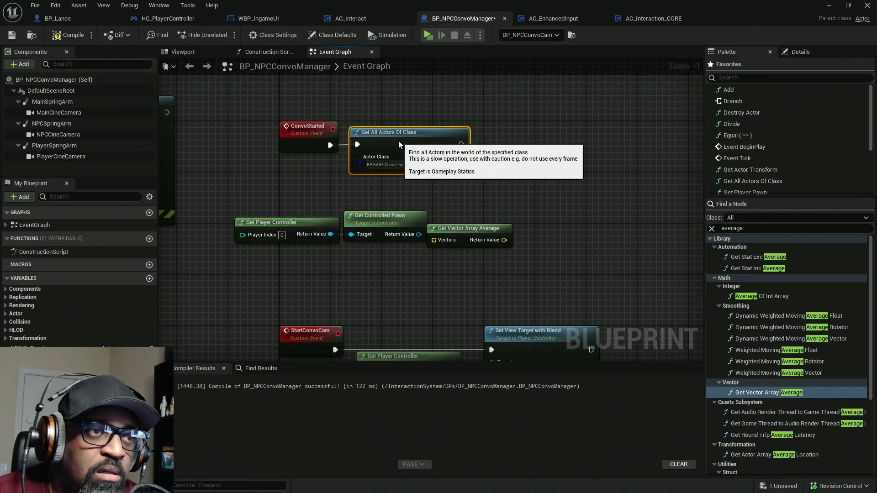
# Step: Set Actor Class to BP_Fen and add an Is Not Empty check on Out Actors
pyautogui.click(396, 166)
pyautogui.write('fen')
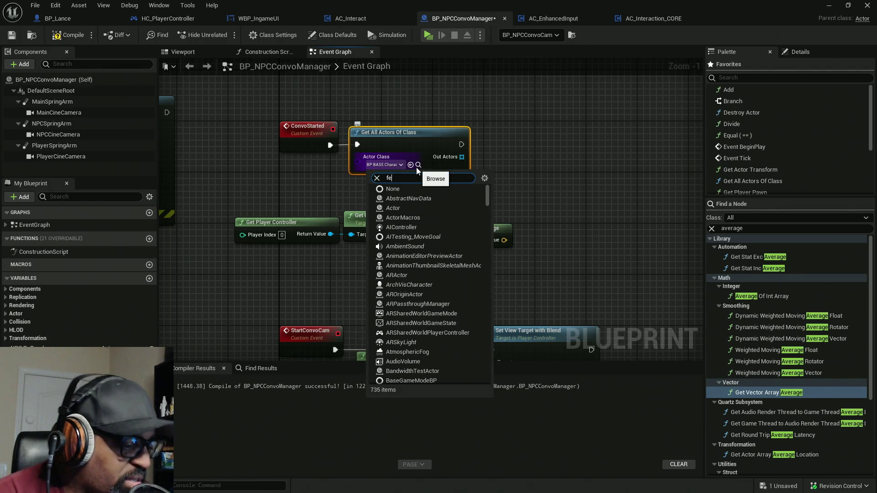
pyautogui.click(408, 199)
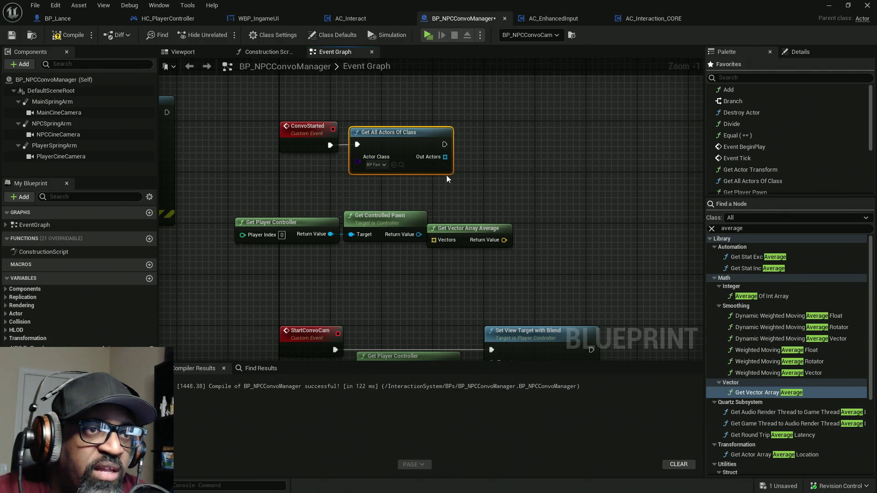
pyautogui.moveTo(446, 157); pyautogui.dragTo(478, 156)
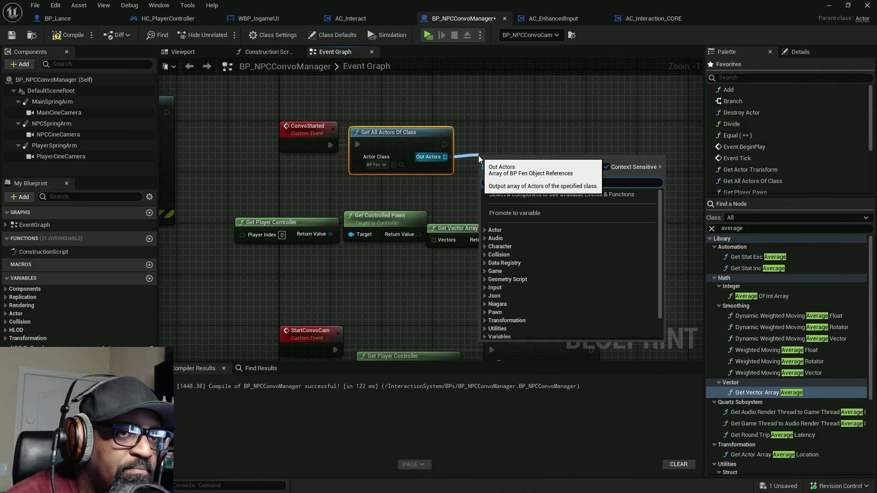
pyautogui.write('is not em')
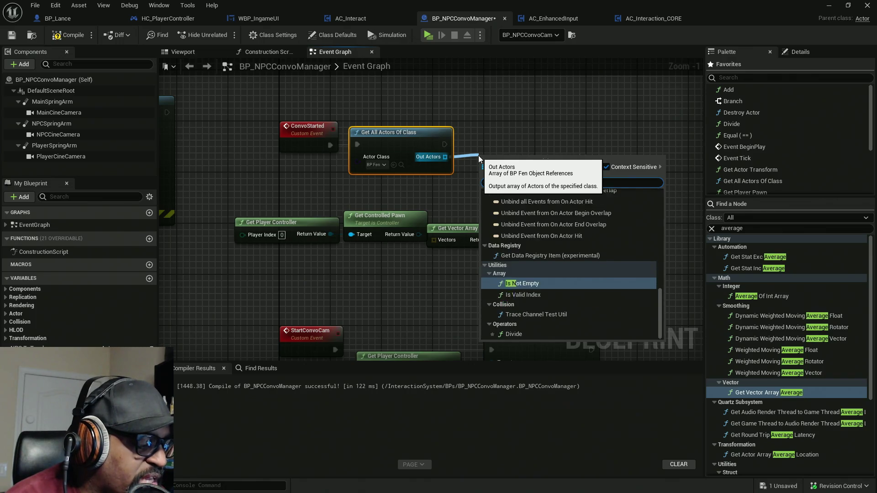
pyautogui.write('pty')
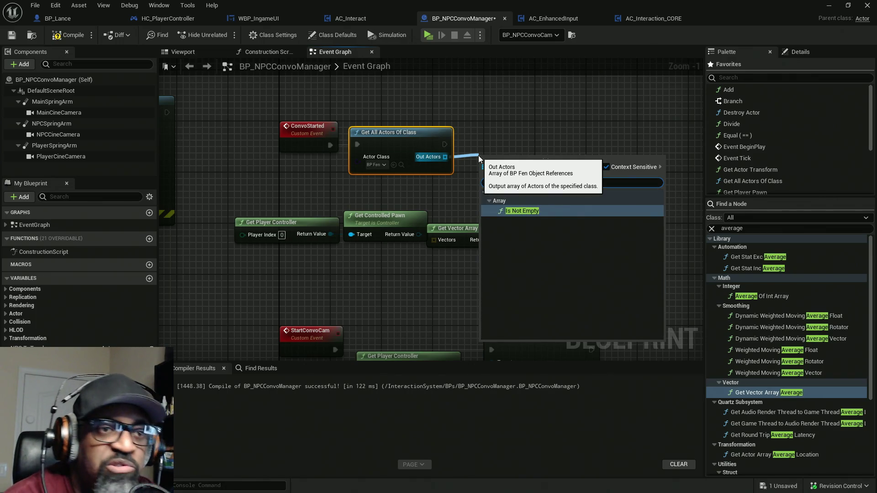
pyautogui.press('Return')
pyautogui.moveTo(503, 168); pyautogui.dragTo(483, 174)
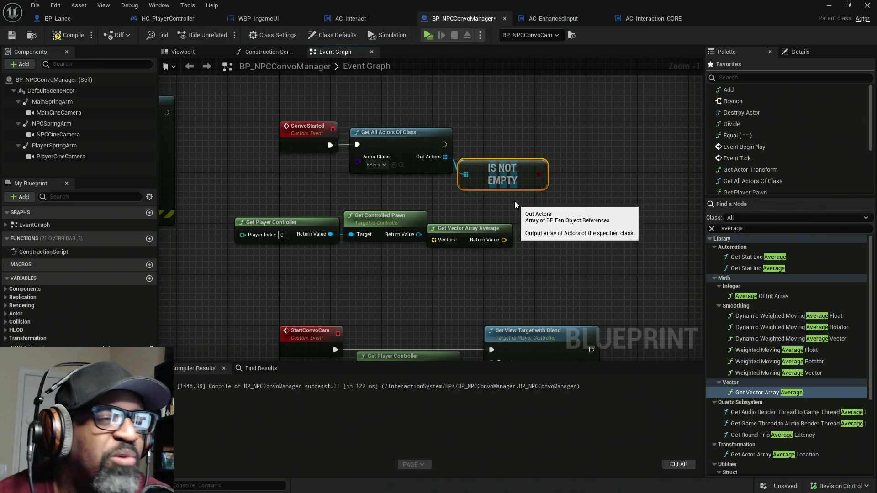
# Step: Add a Branch after Get All Actors Of Class with Is Not Empty as its Condition
pyautogui.moveTo(500, 178); pyautogui.dragTo(503, 185)
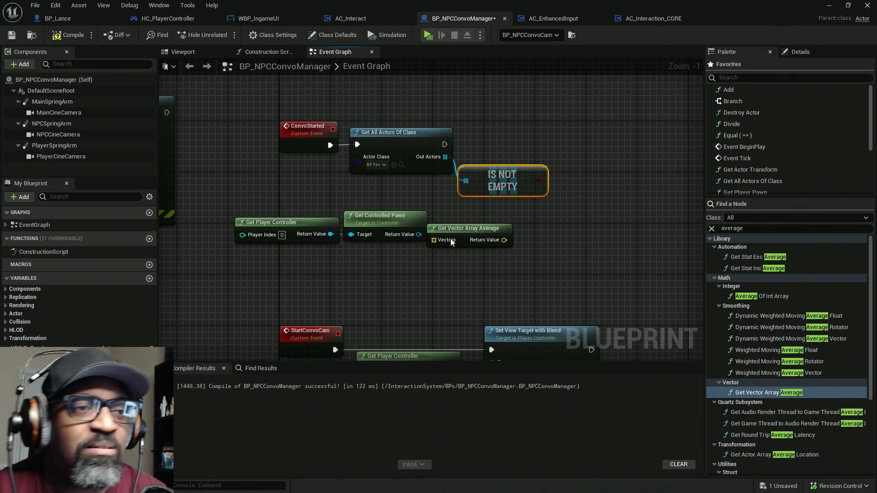
pyautogui.moveTo(462, 235); pyautogui.dragTo(636, 229)
pyautogui.moveTo(447, 247); pyautogui.dragTo(228, 212)
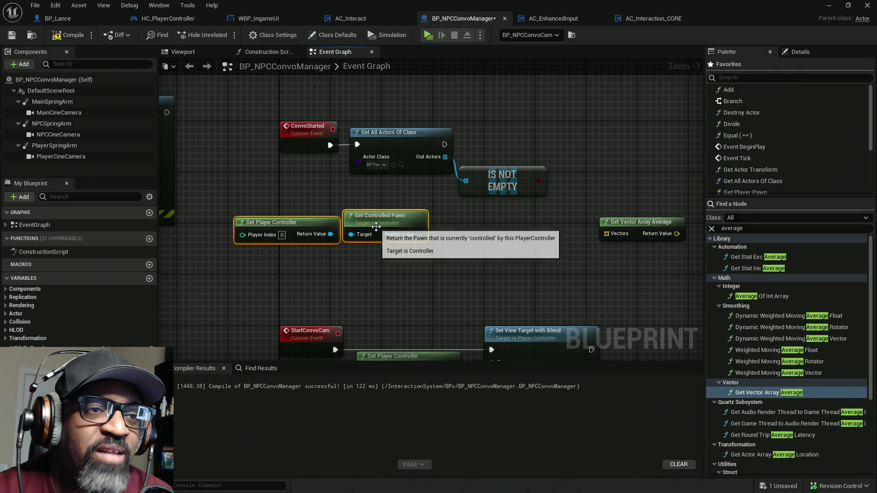
pyautogui.moveTo(377, 224)
pyautogui.mouseDown()
pyautogui.moveTo(510, 224)
pyautogui.moveTo(459, 240)
pyautogui.mouseUp()
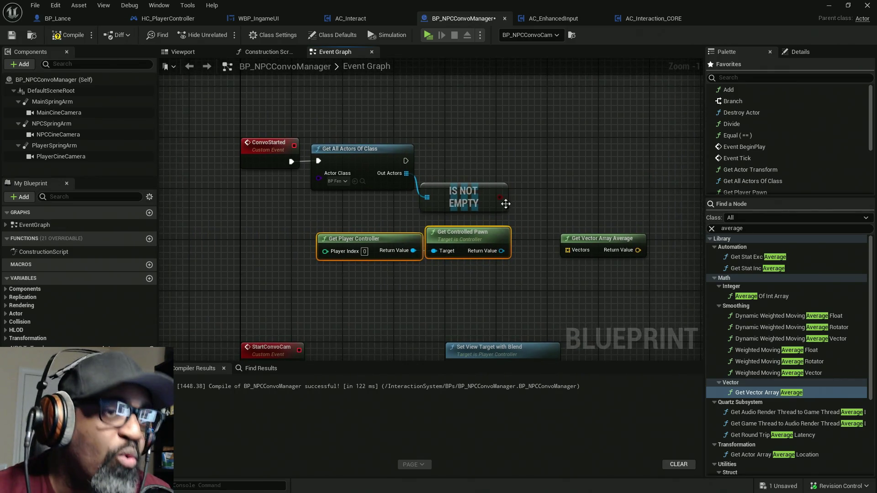
pyautogui.click(513, 167)
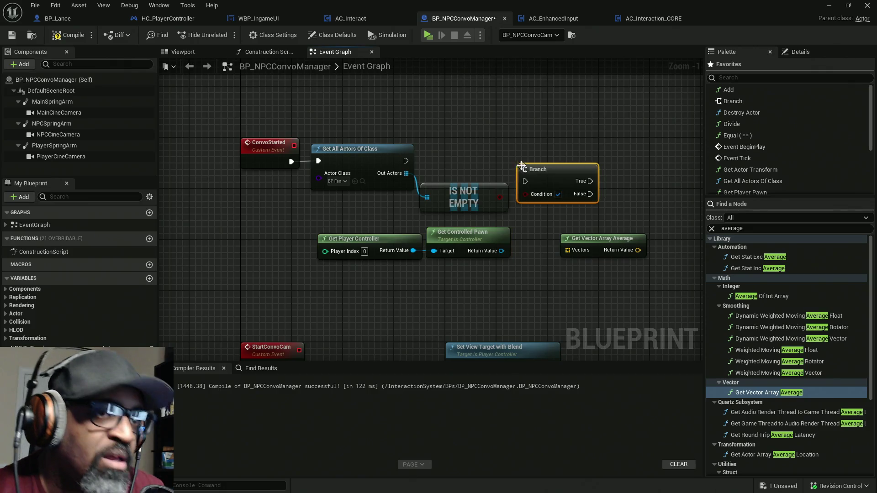
pyautogui.click(401, 160)
pyautogui.moveTo(405, 161)
pyautogui.mouseDown()
pyautogui.moveTo(527, 180)
pyautogui.moveTo(530, 167)
pyautogui.moveTo(493, 195)
pyautogui.moveTo(500, 197)
pyautogui.mouseUp()
pyautogui.click(550, 168)
pyautogui.press('q')
pyautogui.moveTo(530, 232); pyautogui.dragTo(413, 222)
# Step: Line up the controller, pawn and Get Vector Array Average nodes beside Get Controlled Pawn
pyautogui.moveTo(485, 228); pyautogui.dragTo(568, 209)
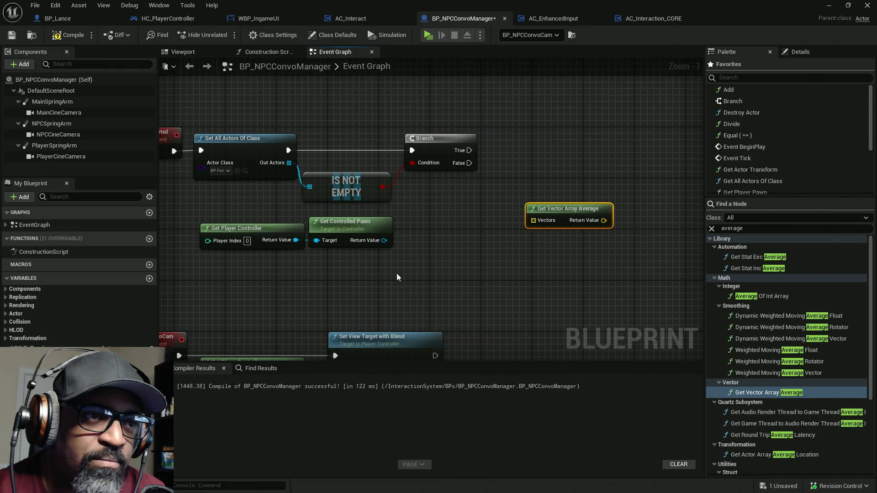
pyautogui.moveTo(396, 272); pyautogui.dragTo(197, 221)
pyautogui.moveTo(345, 227)
pyautogui.mouseDown()
pyautogui.moveTo(428, 226)
pyautogui.moveTo(414, 105)
pyautogui.mouseUp()
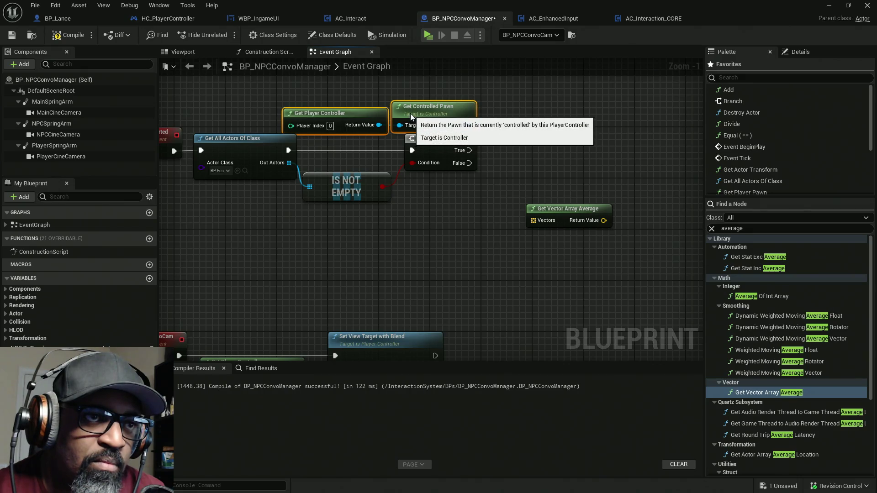
pyautogui.moveTo(507, 210); pyautogui.dragTo(469, 230)
pyautogui.moveTo(524, 225); pyautogui.dragTo(541, 127)
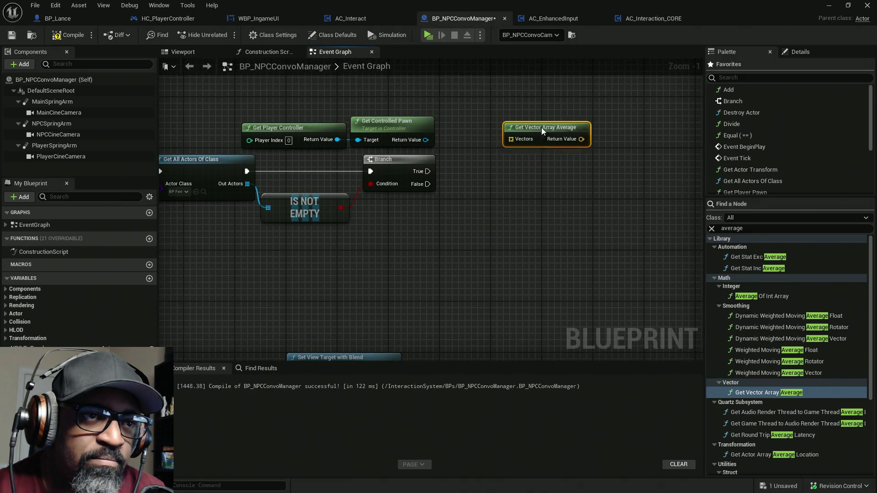
pyautogui.scroll(1, 428, 183)
pyautogui.moveTo(428, 183); pyautogui.dragTo(406, 248)
pyautogui.moveTo(523, 182); pyautogui.dragTo(626, 183)
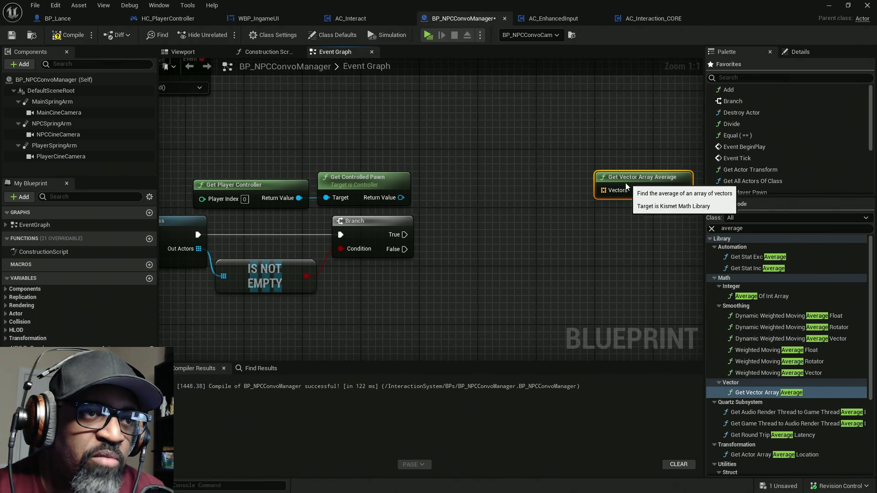
pyautogui.moveTo(402, 197); pyautogui.dragTo(453, 188)
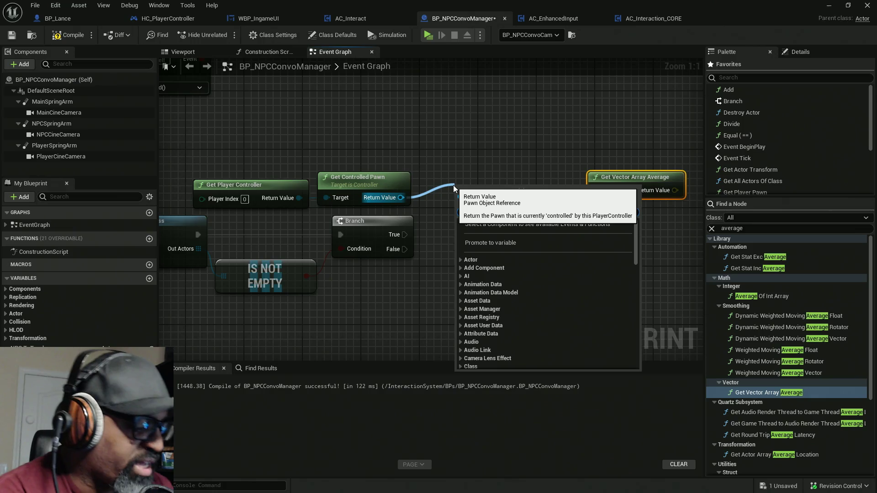
# Step: Add a Get Actor Location node reading the controlled pawn's location
pyautogui.write('get worl')
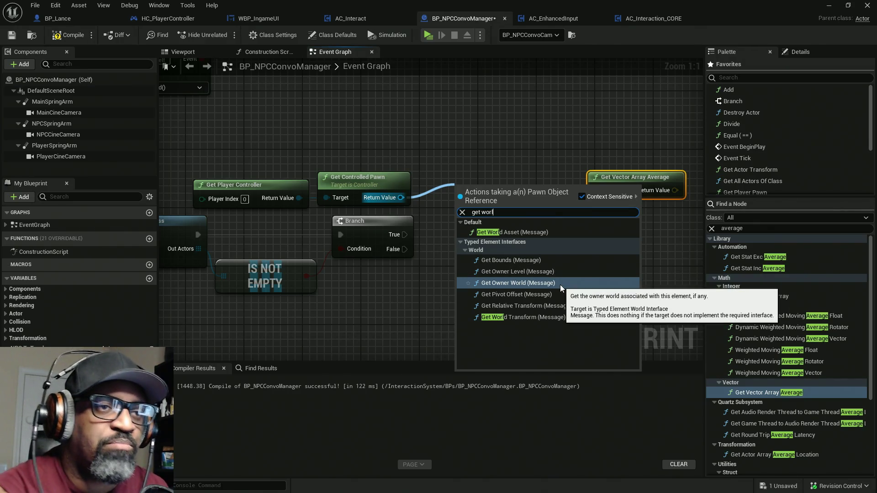
pyautogui.write('\\')
pyautogui.press('BackSpace')
pyautogui.press('BackSpace')
pyautogui.press('BackSpace')
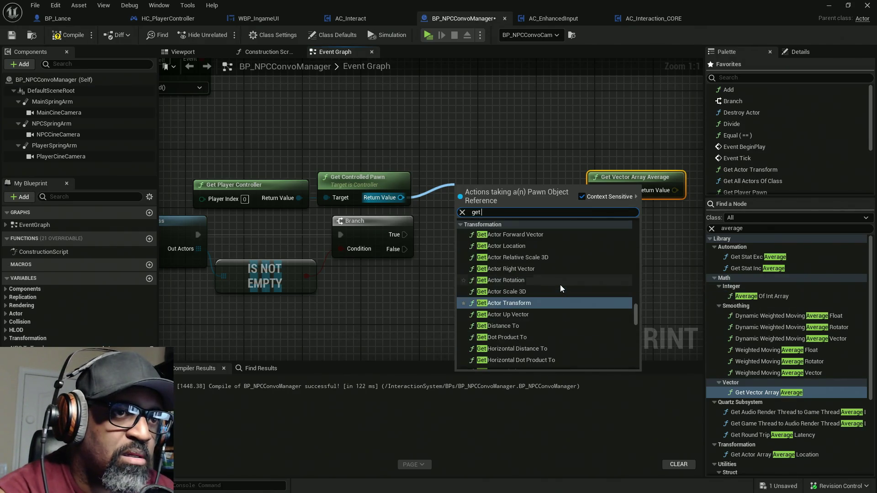
pyautogui.write('actor')
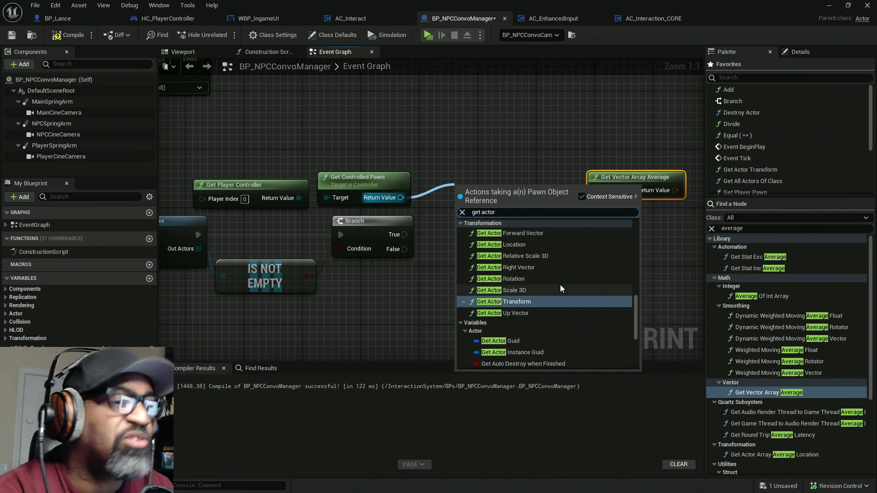
pyautogui.write(' loca')
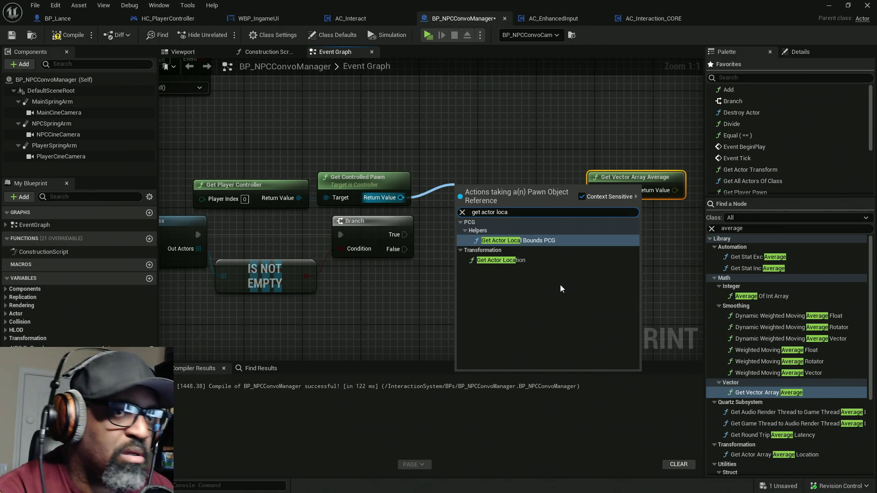
pyautogui.click(536, 260)
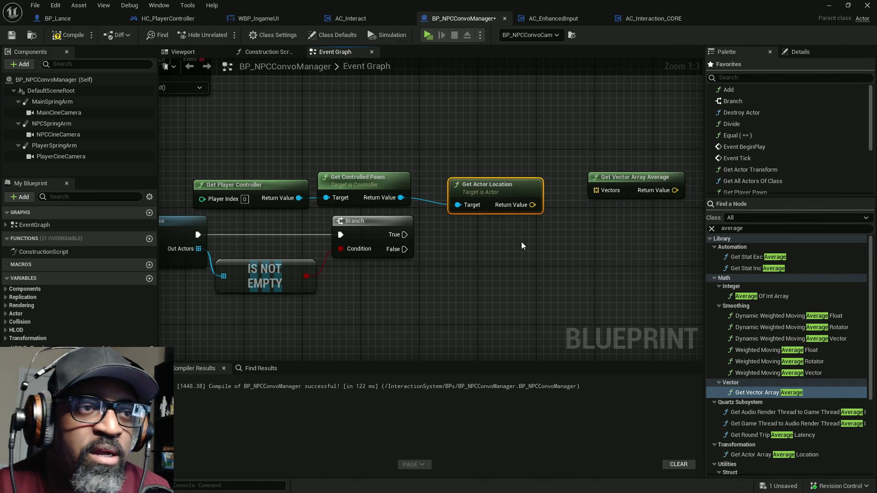
pyautogui.moveTo(478, 192); pyautogui.dragTo(464, 186)
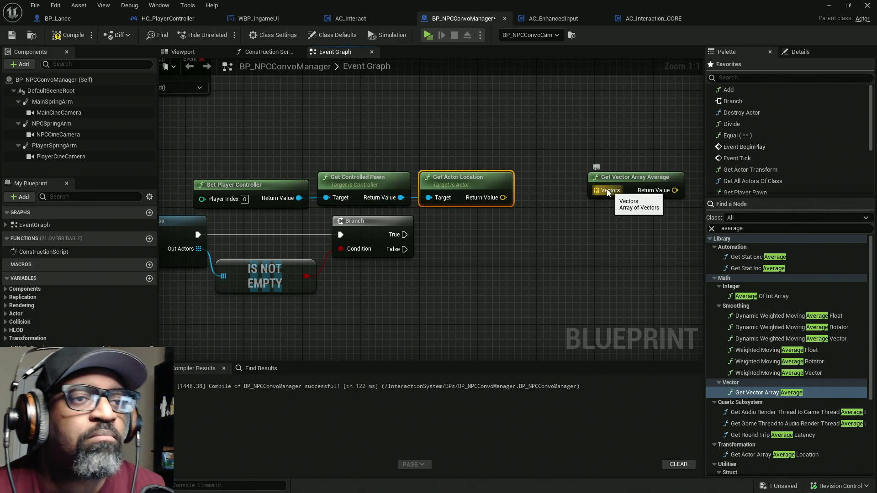
# Step: Feed a two-entry Make Array into Get Vector Array Average, pawn location in slot [0]
pyautogui.moveTo(606, 188); pyautogui.dragTo(573, 200)
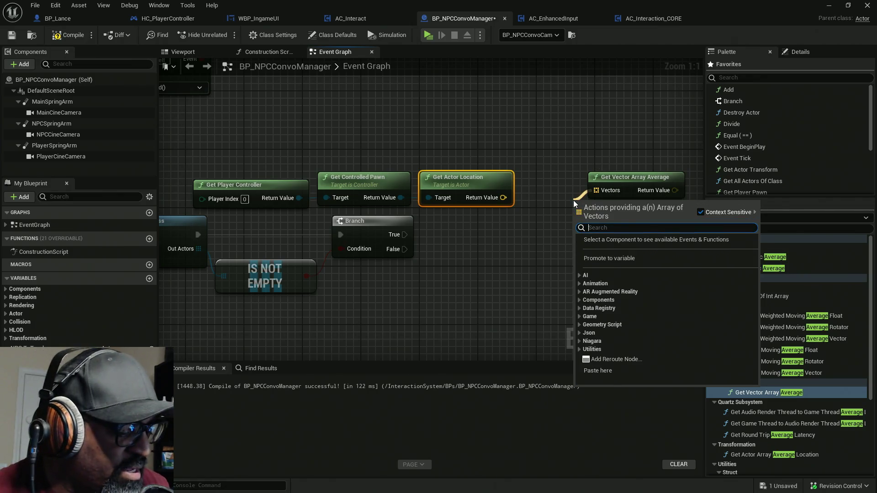
pyautogui.write('make')
pyautogui.click(626, 249)
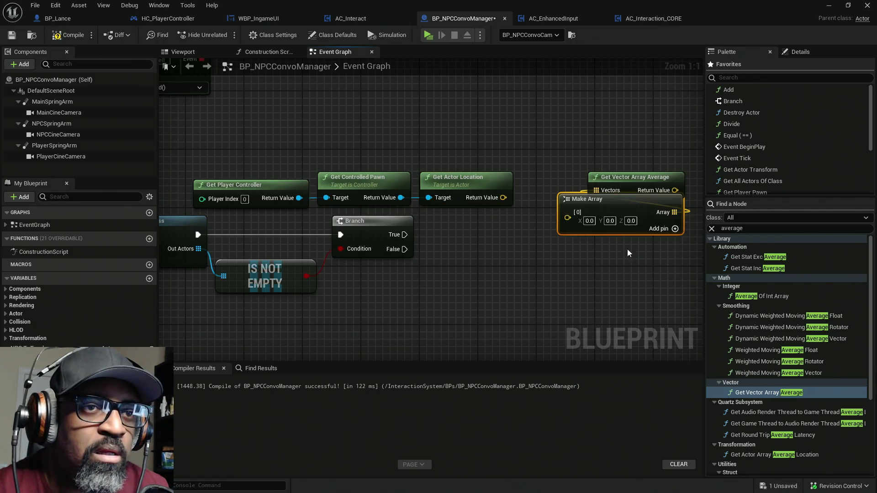
pyautogui.moveTo(574, 219); pyautogui.dragTo(503, 198)
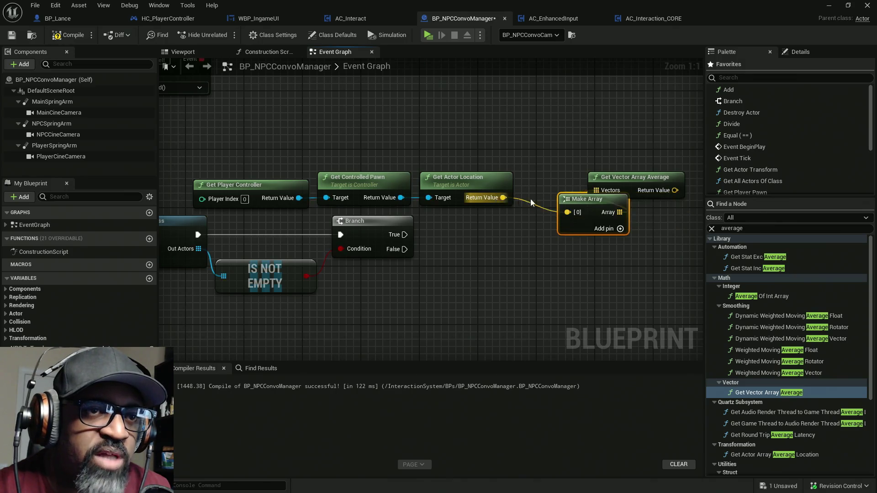
pyautogui.click(619, 228)
pyautogui.moveTo(604, 213); pyautogui.dragTo(576, 213)
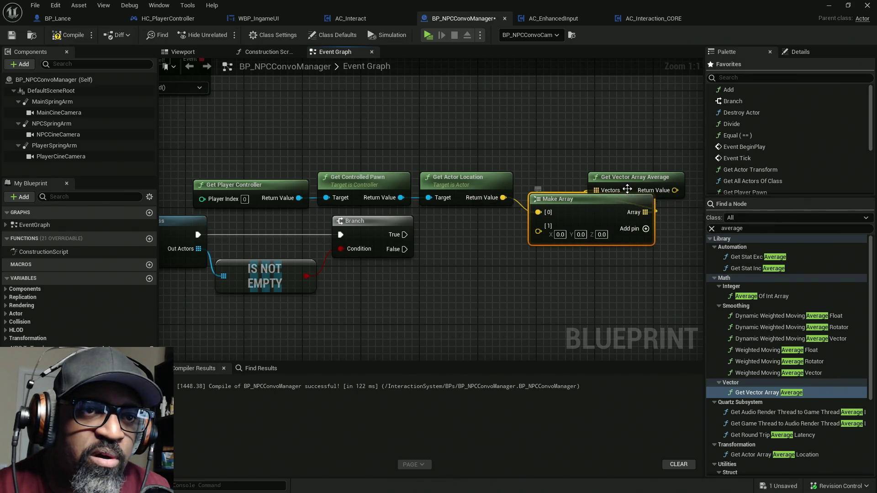
pyautogui.moveTo(636, 186); pyautogui.dragTo(663, 165)
pyautogui.moveTo(601, 207)
pyautogui.mouseDown()
pyautogui.moveTo(587, 184)
pyautogui.moveTo(446, 168)
pyautogui.mouseUp()
pyautogui.moveTo(538, 151)
pyautogui.mouseDown()
pyautogui.moveTo(538, 173)
pyautogui.moveTo(565, 177)
pyautogui.moveTo(545, 180)
pyautogui.mouseUp()
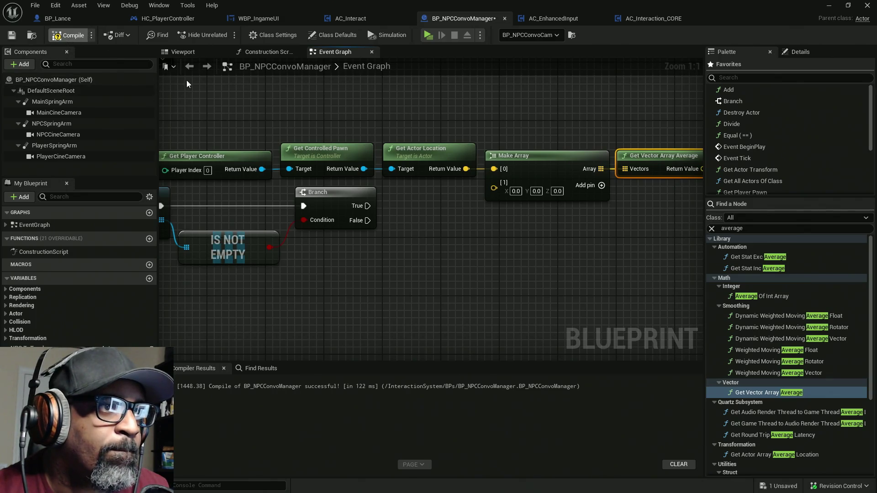
# Step: Add a GET (a copy) node from Out Actors to fetch the first BP_Fen
pyautogui.moveTo(297, 235); pyautogui.dragTo(375, 235)
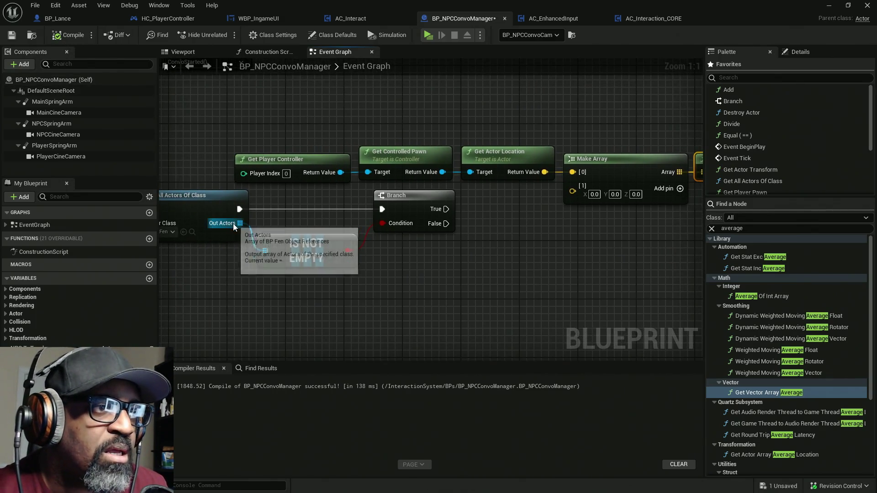
pyautogui.moveTo(238, 223); pyautogui.dragTo(456, 246)
pyautogui.moveTo(272, 159)
pyautogui.mouseDown()
pyautogui.moveTo(516, 233)
pyautogui.moveTo(694, 237)
pyautogui.mouseUp()
pyautogui.moveTo(594, 228)
pyautogui.mouseDown()
pyautogui.moveTo(600, 162)
pyautogui.moveTo(593, 170)
pyautogui.mouseUp()
pyautogui.moveTo(202, 279); pyautogui.dragTo(369, 227)
pyautogui.write('get')
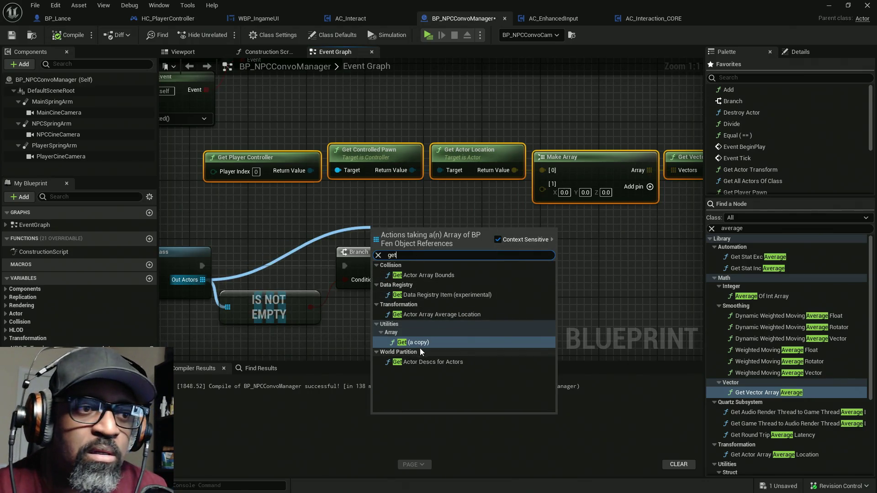
pyautogui.click(420, 348)
pyautogui.moveTo(434, 251)
pyautogui.mouseDown()
pyautogui.moveTo(407, 224)
pyautogui.moveTo(383, 237)
pyautogui.mouseUp()
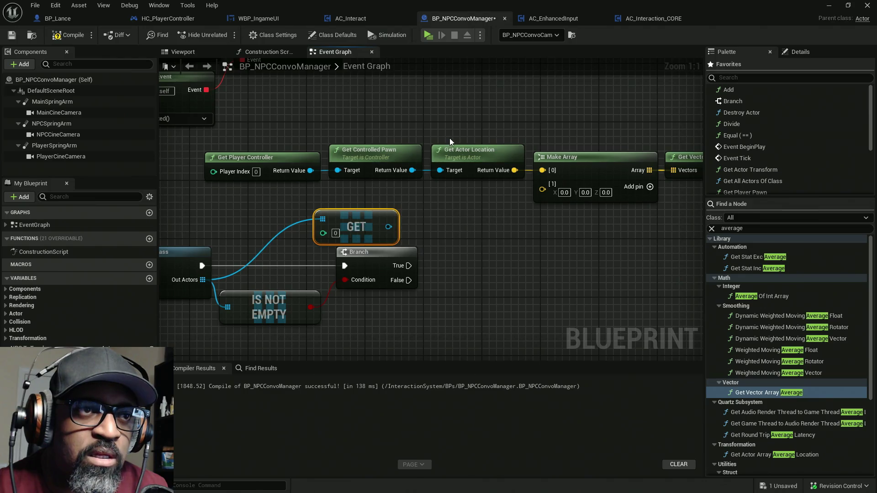
# Step: Duplicate Get Actor Location and feed it the first BP_Fen for Make Array slot [1]
pyautogui.click(451, 151)
pyautogui.hotkey('ctrl', 'c')
pyautogui.hotkey('ctrl', 'v')
pyautogui.moveTo(462, 235); pyautogui.dragTo(388, 227)
pyautogui.moveTo(507, 230)
pyautogui.mouseDown()
pyautogui.moveTo(485, 223)
pyautogui.moveTo(522, 223)
pyautogui.moveTo(542, 189)
pyautogui.mouseUp()
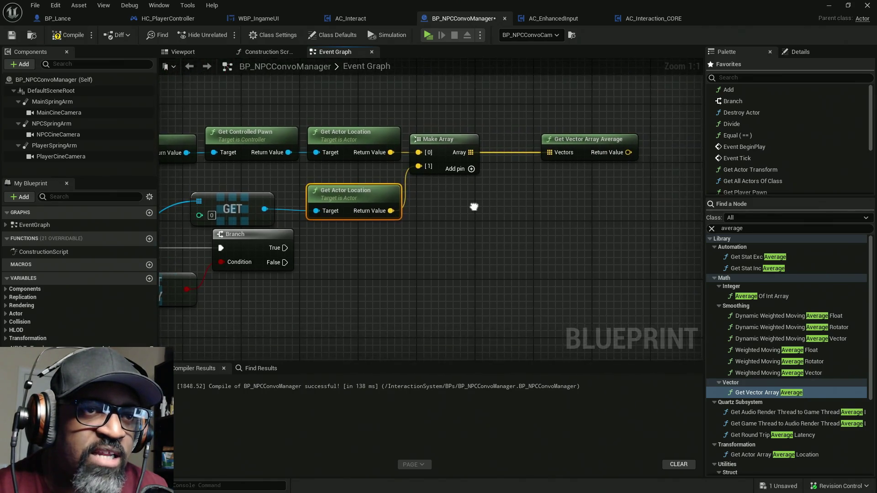
pyautogui.click(37, 102)
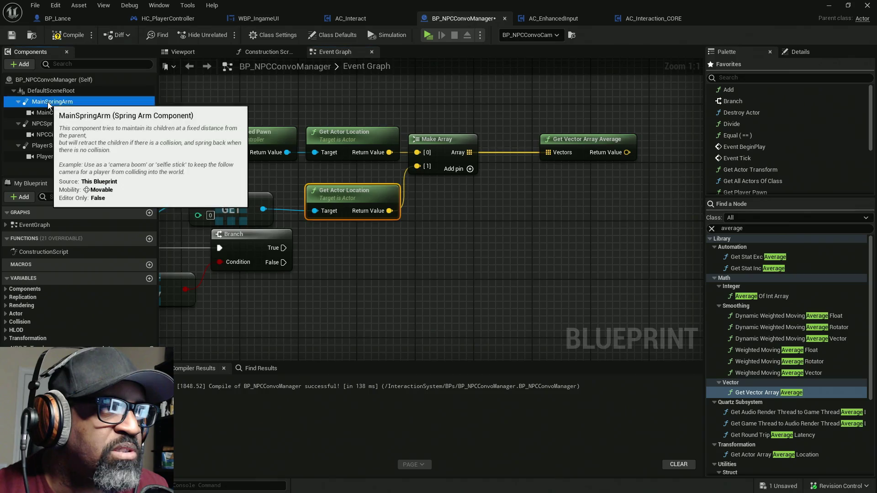
# Step: Add a MainSpringArm reference and a Set World Location node targeting it
pyautogui.moveTo(37, 103)
pyautogui.mouseDown()
pyautogui.moveTo(172, 137)
pyautogui.moveTo(395, 257)
pyautogui.mouseUp()
pyautogui.moveTo(448, 258); pyautogui.dragTo(482, 242)
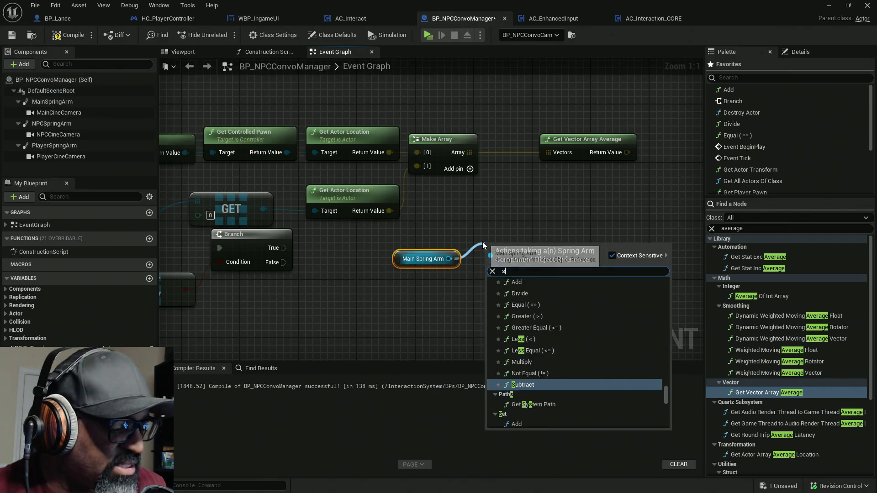
pyautogui.write('set loca')
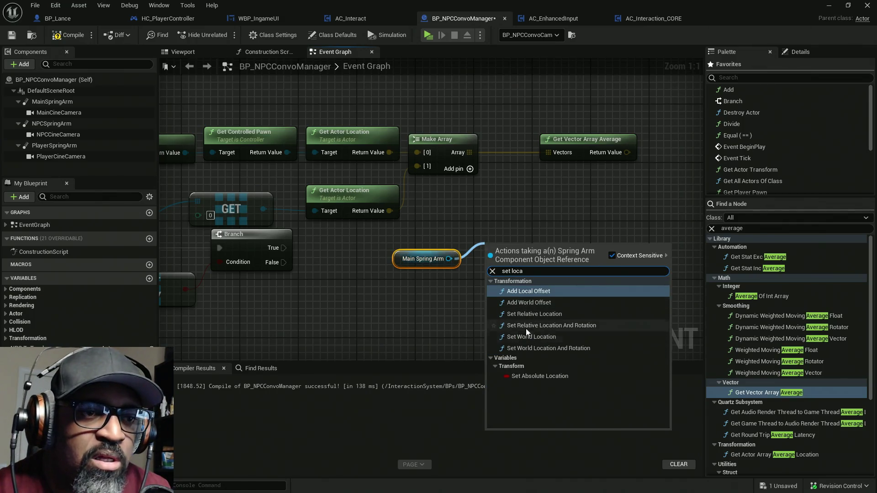
pyautogui.click(530, 337)
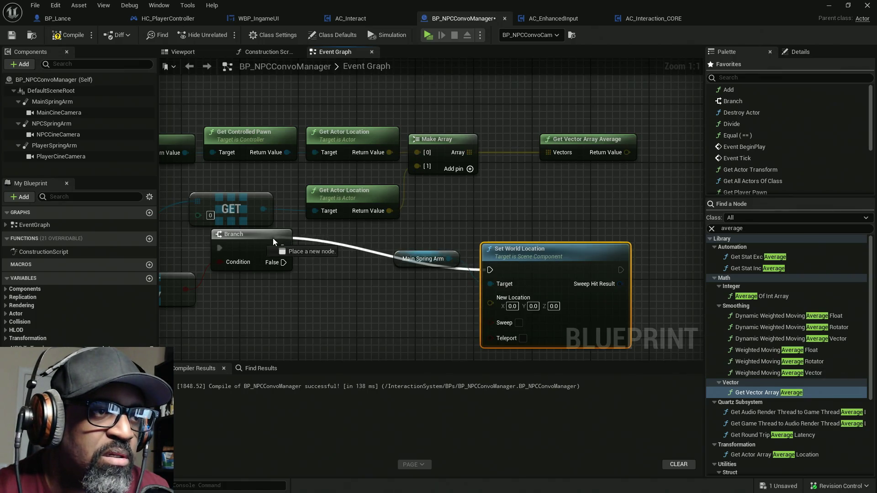
# Step: Run the setter from Branch True with the averaged location as New Location, then compile and save
pyautogui.moveTo(273, 238); pyautogui.dragTo(283, 247)
pyautogui.moveTo(498, 254); pyautogui.dragTo(561, 220)
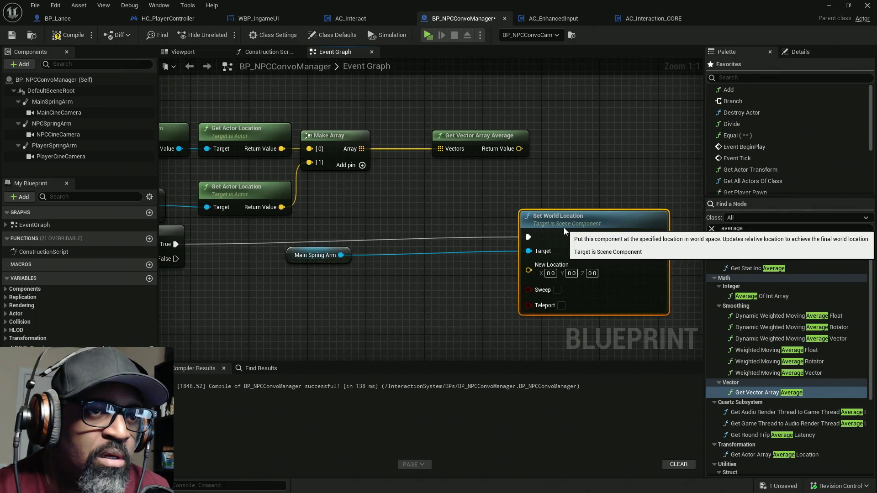
pyautogui.moveTo(297, 255); pyautogui.dragTo(453, 258)
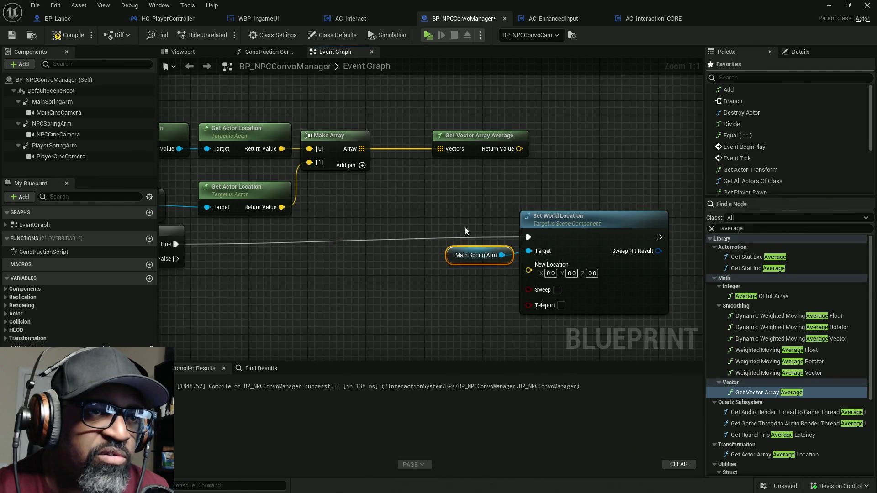
pyautogui.moveTo(519, 148)
pyautogui.mouseDown()
pyautogui.moveTo(411, 219)
pyautogui.moveTo(528, 269)
pyautogui.mouseUp()
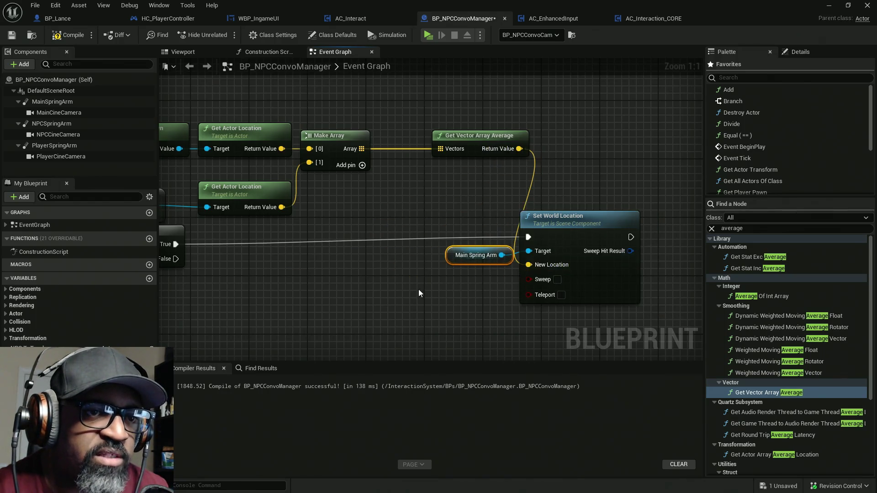
pyautogui.click(69, 35)
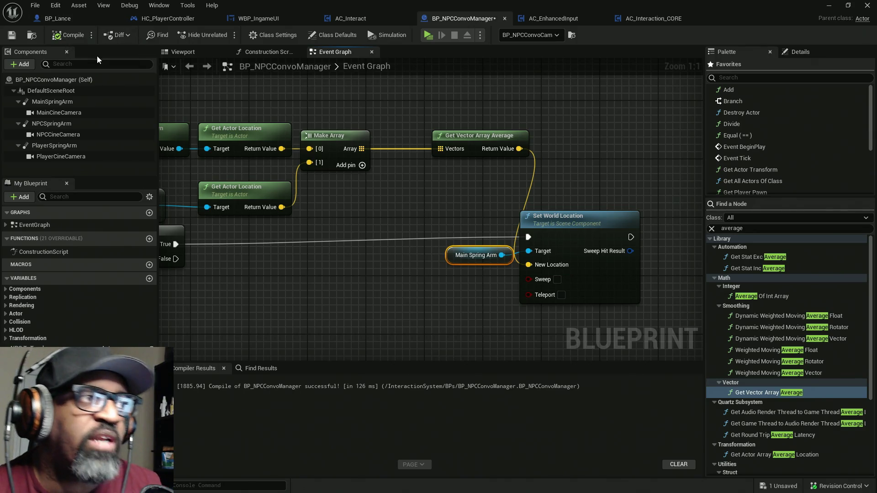
pyautogui.hotkey('ctrl', 's')
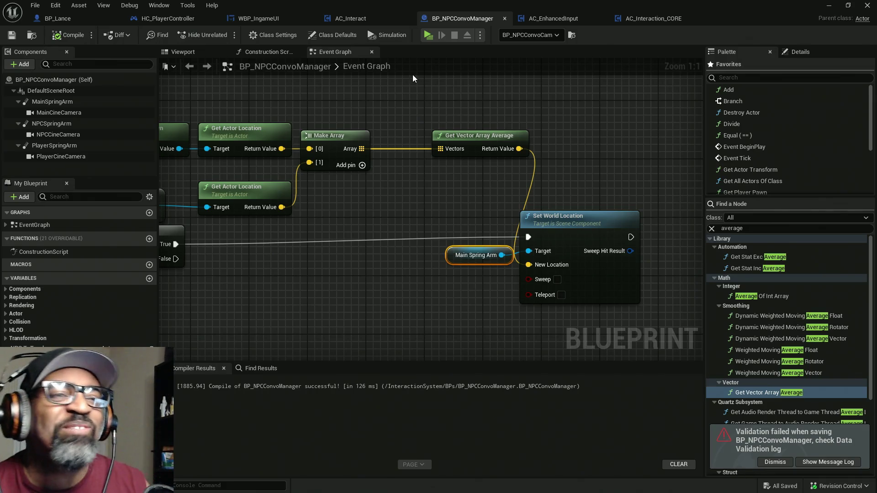
# Step: Shift the Set World Location and Main Spring Arm nodes right to tidy the chain
pyautogui.click(587, 285)
pyautogui.moveTo(570, 264)
pyautogui.mouseDown()
pyautogui.moveTo(532, 251)
pyautogui.moveTo(559, 227)
pyautogui.mouseUp()
pyautogui.moveTo(319, 228); pyautogui.dragTo(377, 228)
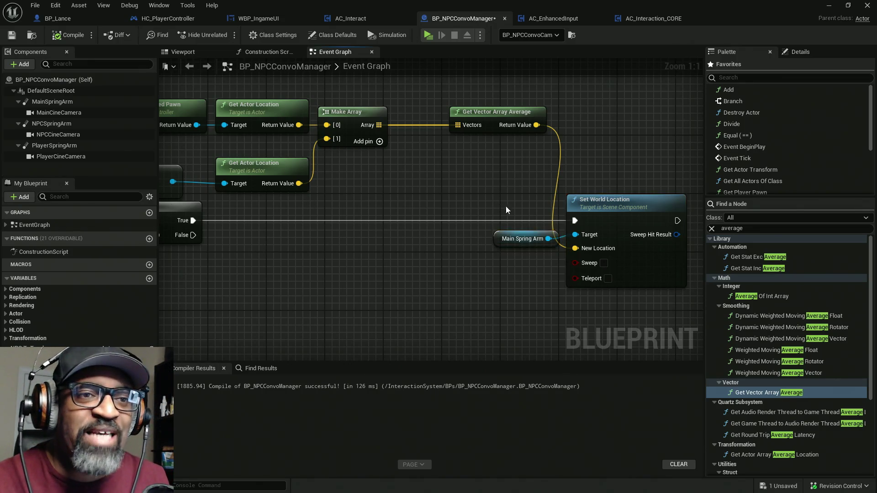
# Step: Straighten the Main Spring Arm wire into Target and save the blueprint
pyautogui.press('q')
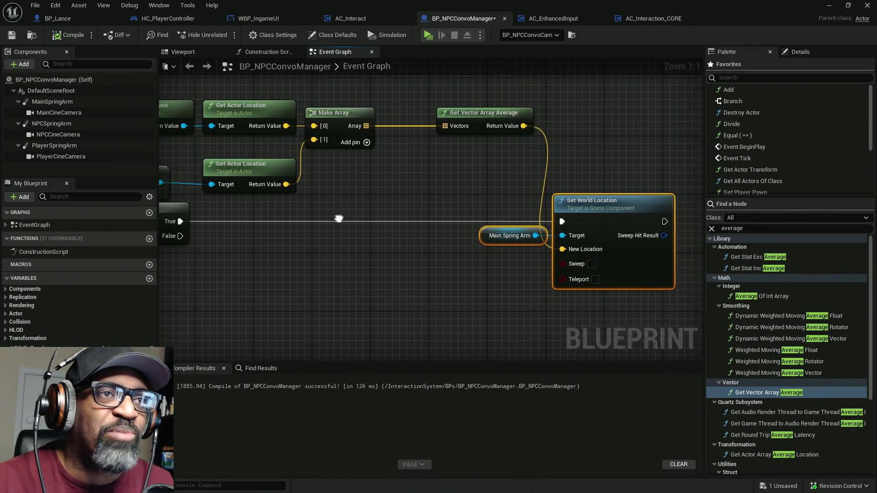
pyautogui.hotkey('ctrl', 's')
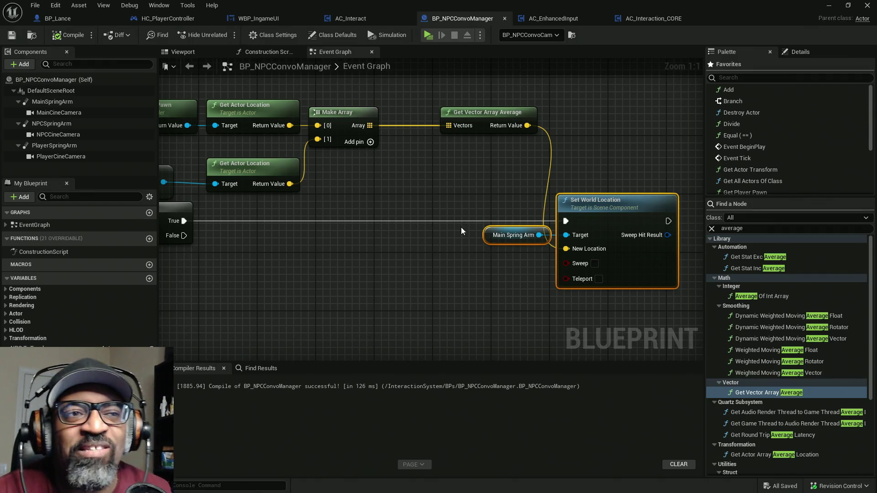
pyautogui.moveTo(409, 195); pyautogui.dragTo(473, 197)
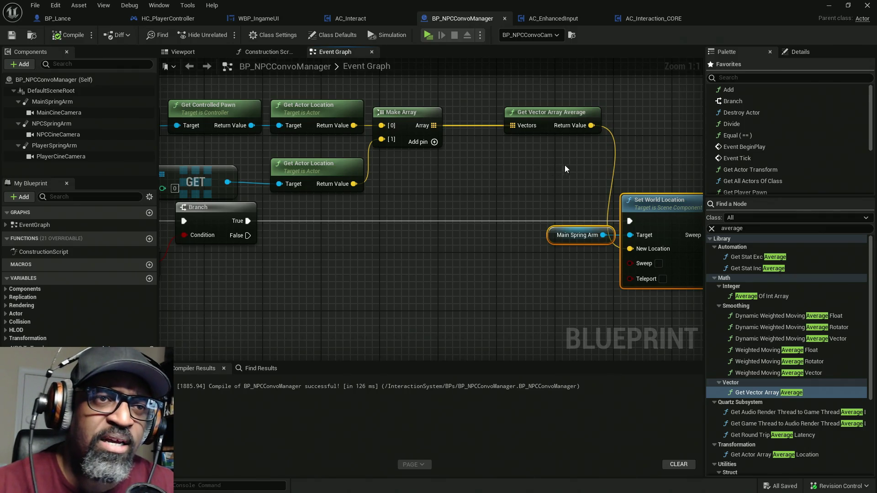
pyautogui.click(553, 113)
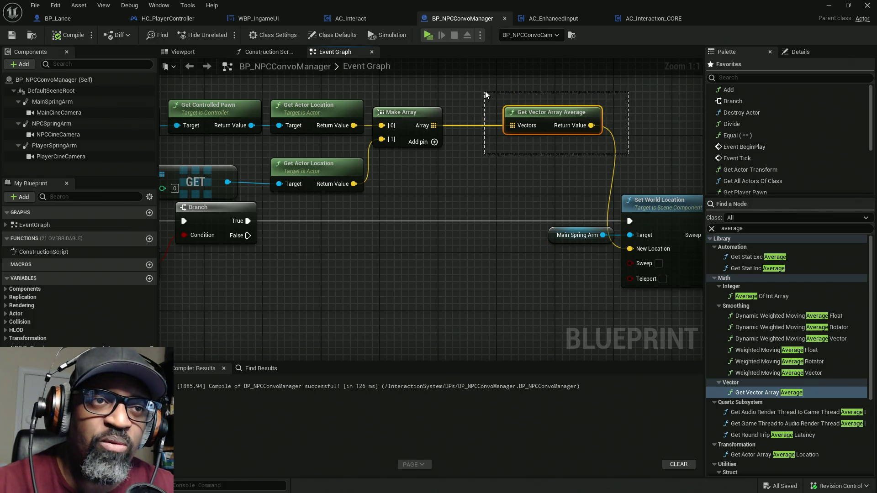
pyautogui.moveTo(490, 90); pyautogui.dragTo(629, 150)
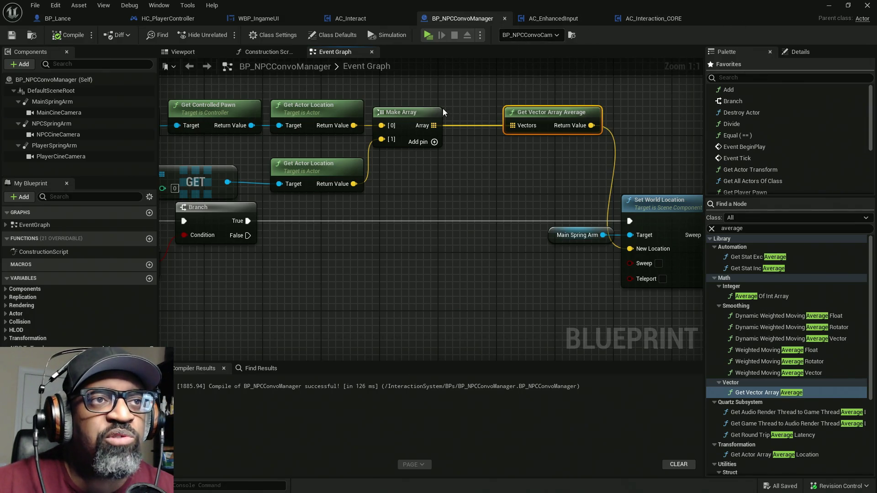
pyautogui.moveTo(171, 158); pyautogui.dragTo(407, 162)
pyautogui.moveTo(242, 98)
pyautogui.mouseDown()
pyautogui.moveTo(401, 157)
pyautogui.moveTo(488, 162)
pyautogui.mouseUp()
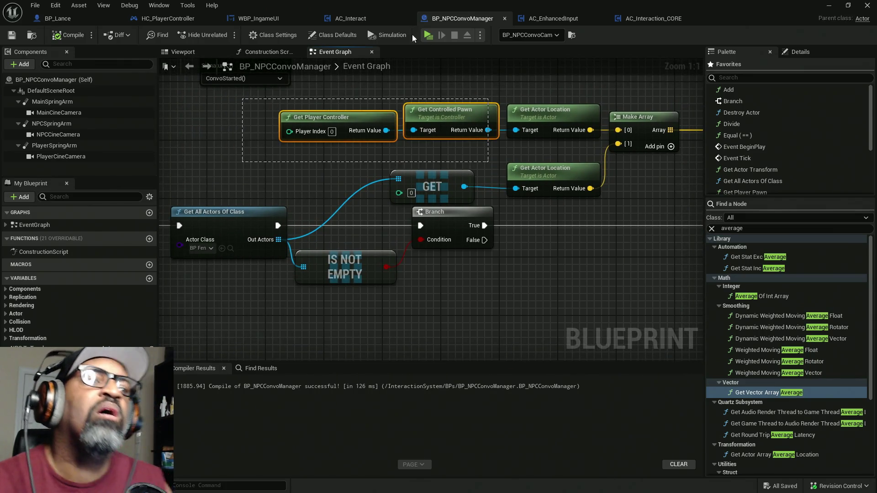
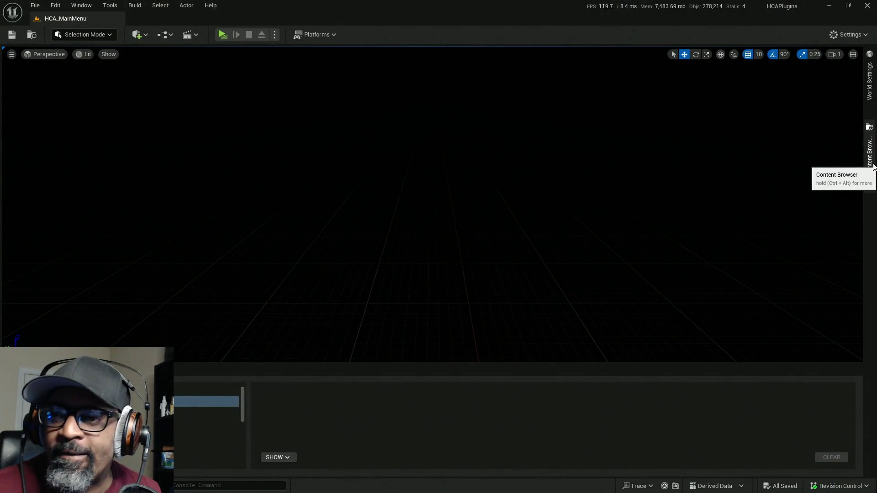
# Step: Open the RnDTesting map from Downtown_West/Maps, orbit its test scene, and return to the Blueprint editor
pyautogui.click(869, 156)
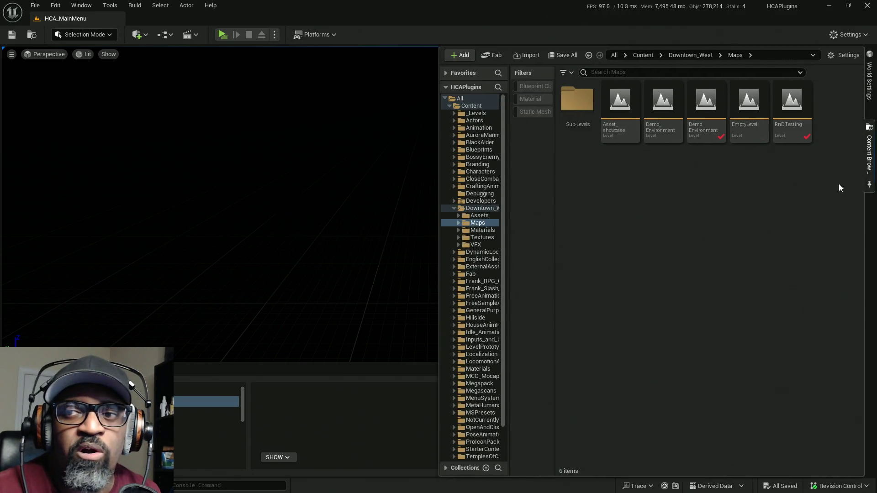
pyautogui.doubleClick(791, 110)
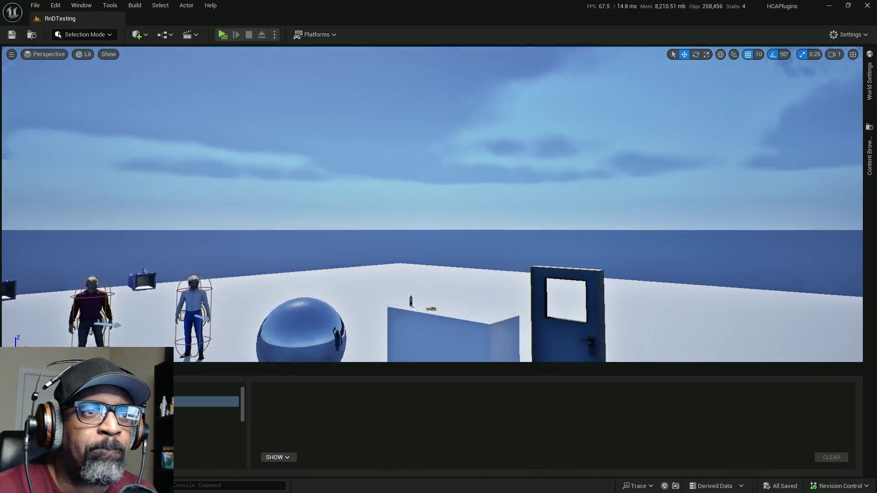
pyautogui.moveTo(333, 150)
pyautogui.mouseDown()
pyautogui.moveTo(333, 165)
pyautogui.moveTo(333, 151)
pyautogui.mouseUp()
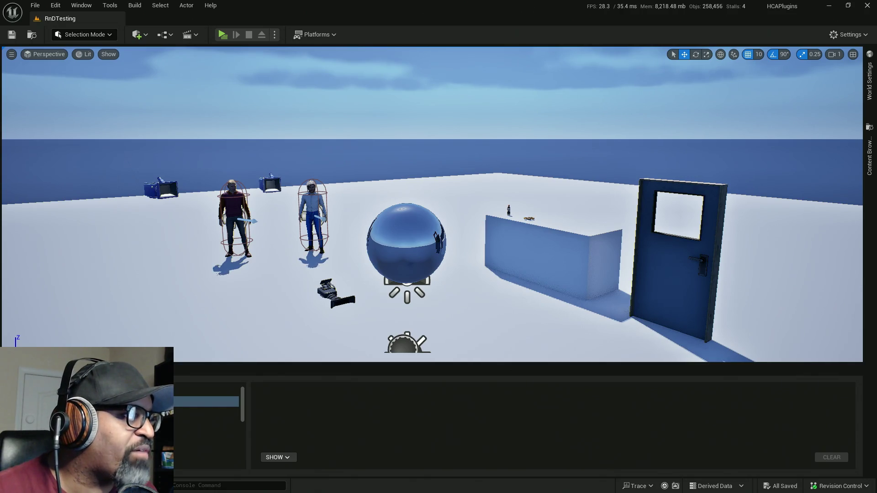
pyautogui.hotkey('alt', 'Tab')
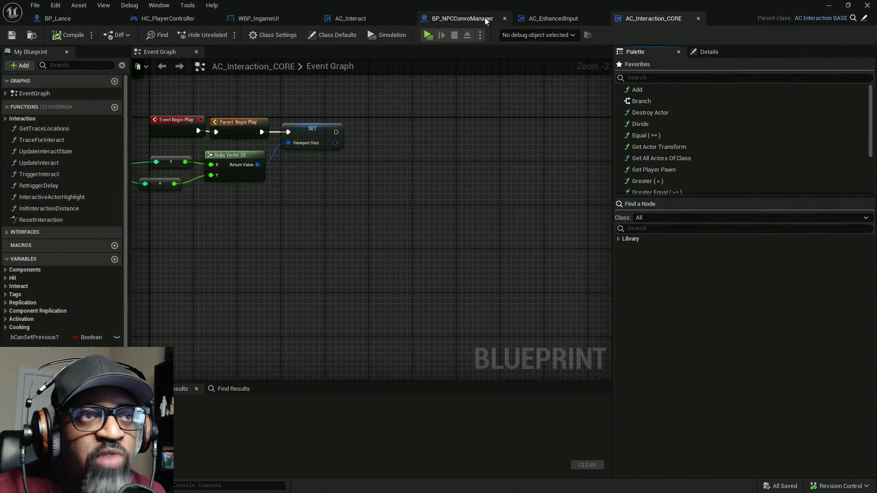
# Step: In BP_NPCConvoManager's Event Graph, view the ConvoStarted chain, then select BeginPlay's Bind Event node
pyautogui.click(485, 18)
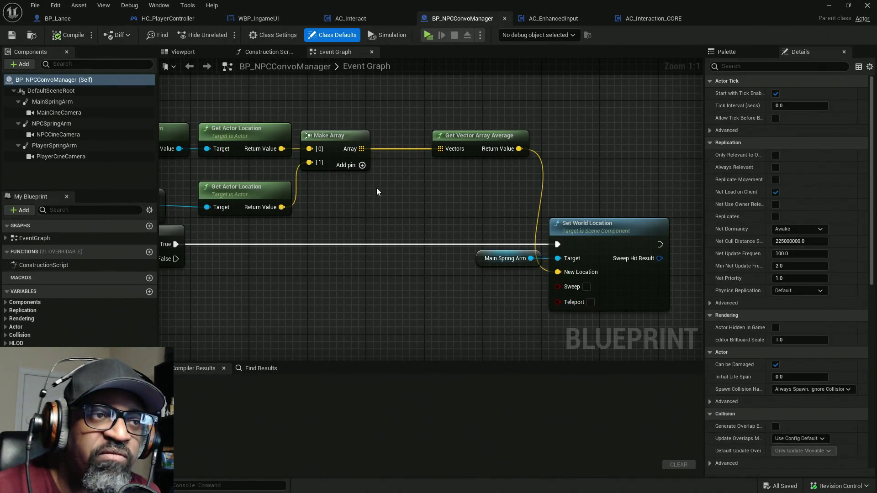
pyautogui.scroll(-6, 482, 182)
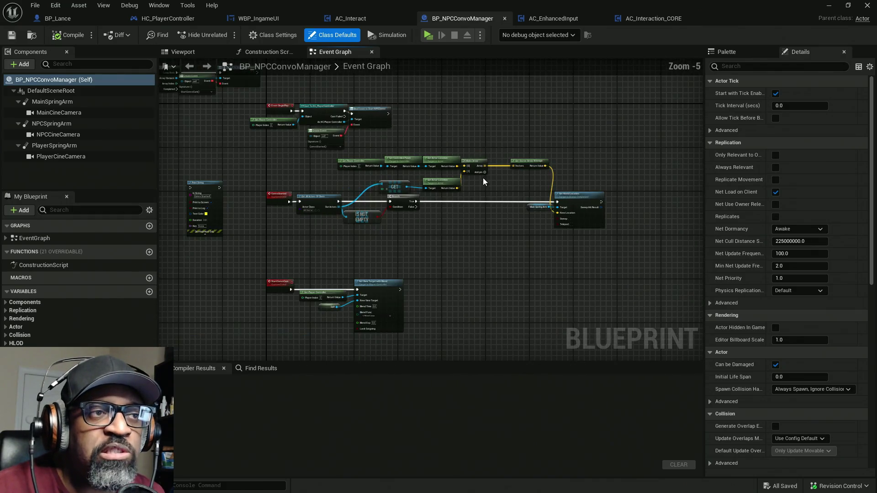
pyautogui.scroll(2, 483, 178)
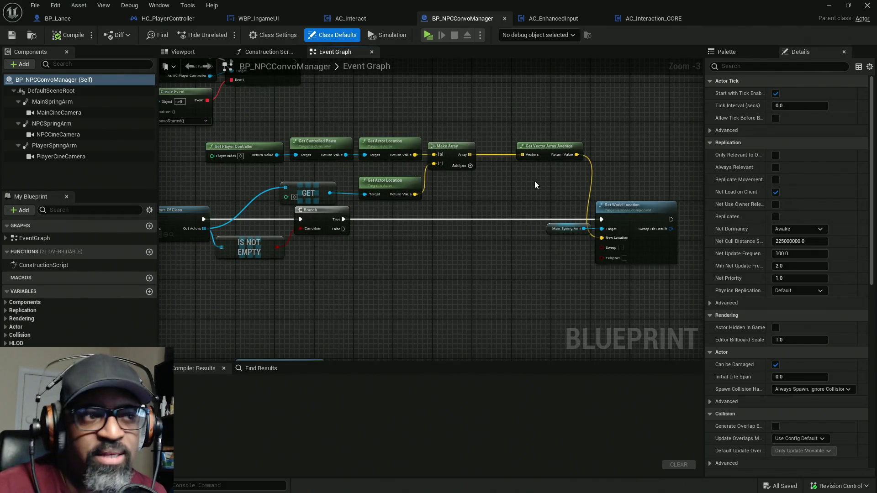
pyautogui.moveTo(192, 178); pyautogui.dragTo(323, 191)
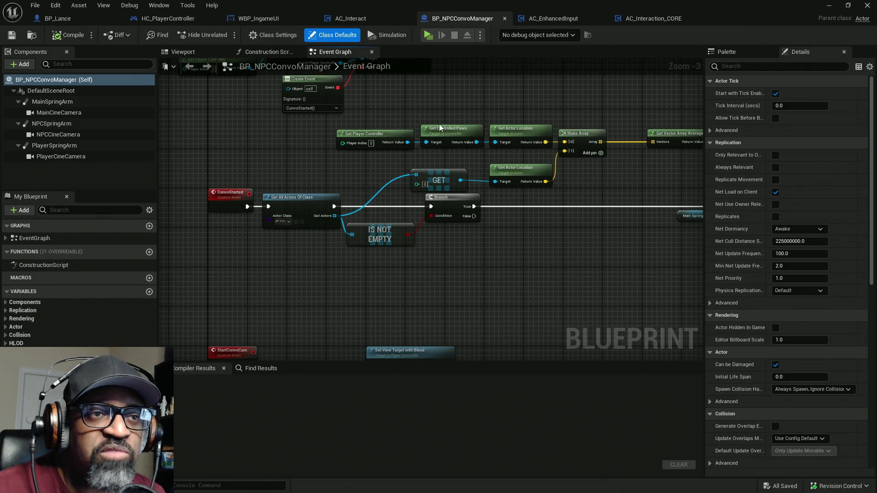
pyautogui.moveTo(584, 176); pyautogui.dragTo(565, 181)
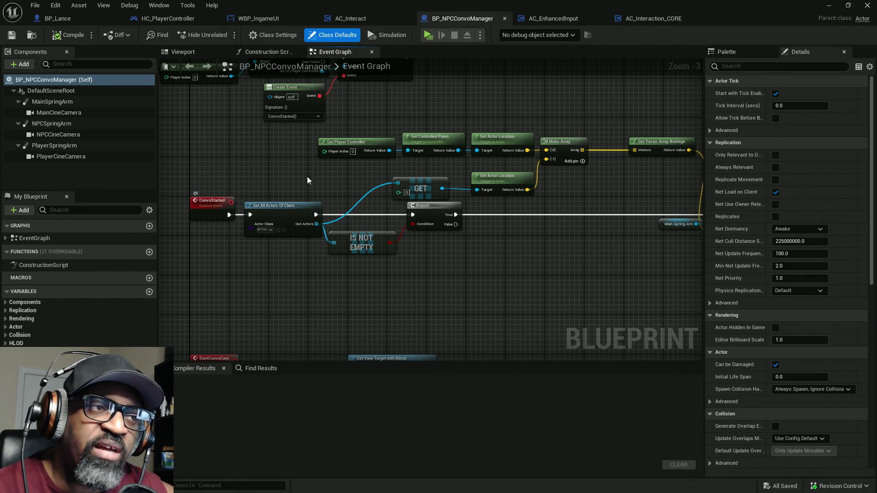
pyautogui.moveTo(307, 180)
pyautogui.mouseDown()
pyautogui.moveTo(292, 199)
pyautogui.moveTo(282, 268)
pyautogui.moveTo(442, 165)
pyautogui.mouseUp()
pyautogui.moveTo(490, 98); pyautogui.dragTo(409, 213)
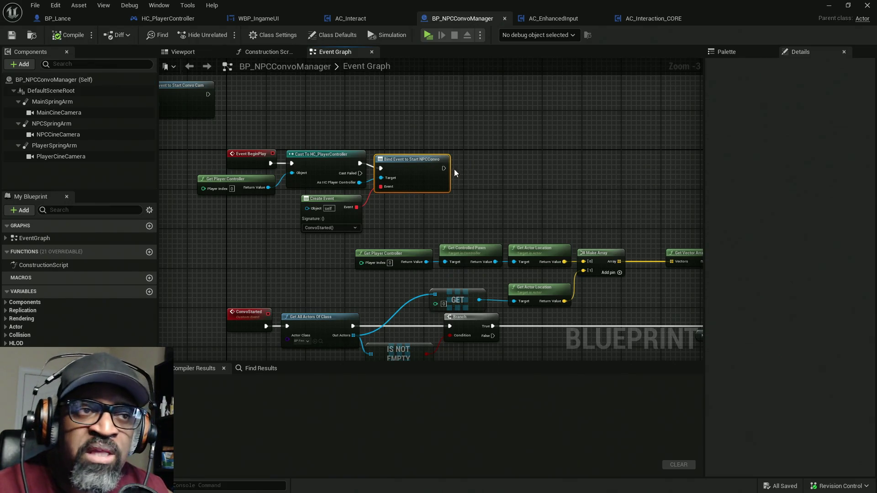
# Step: Deselect Bind Event, follow ConvoStarted logic to Set World Location, then show the cine cameras in the Viewport
pyautogui.moveTo(426, 173); pyautogui.dragTo(429, 152)
pyautogui.click(429, 152)
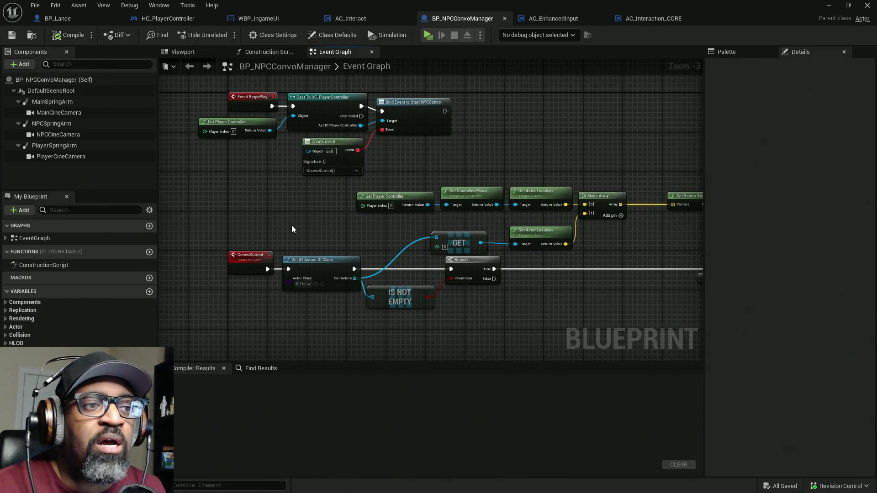
pyautogui.moveTo(309, 239); pyautogui.dragTo(303, 205)
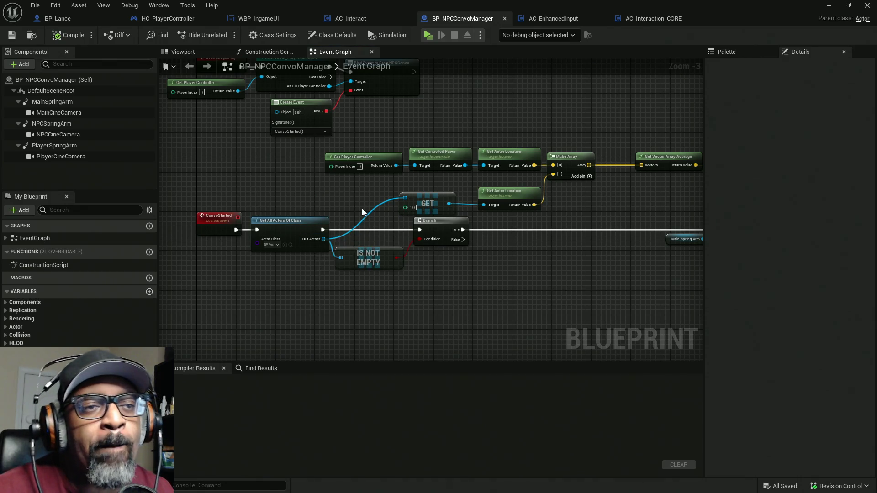
pyautogui.moveTo(573, 179); pyautogui.dragTo(458, 183)
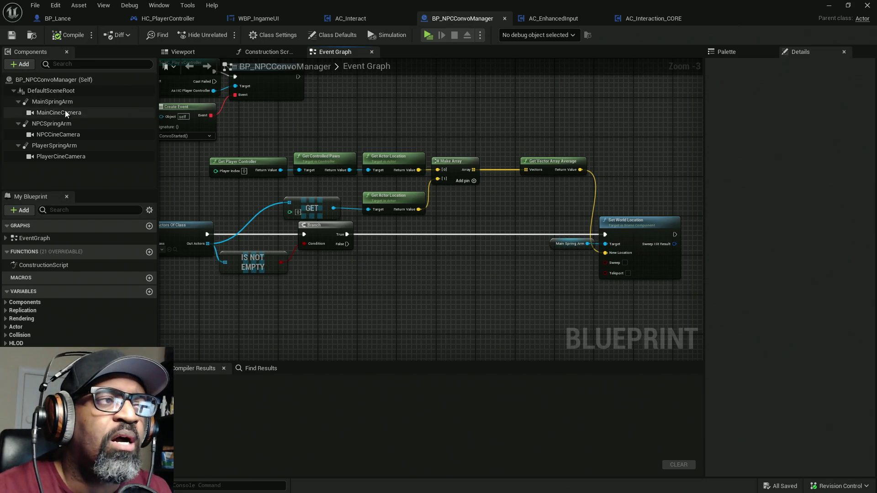
pyautogui.click(175, 53)
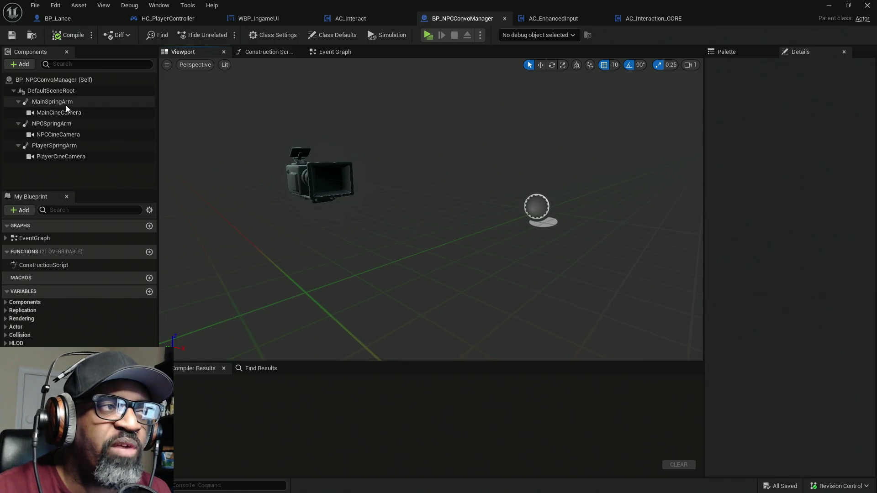
pyautogui.moveTo(67, 103)
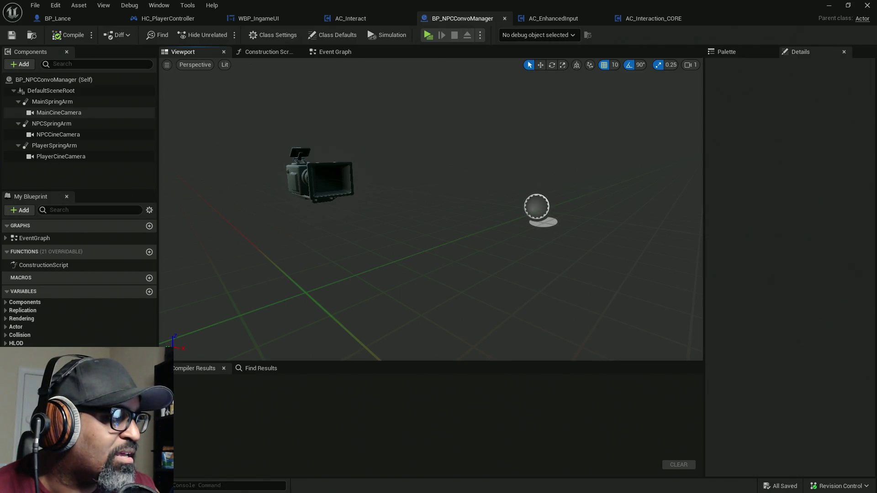
pyautogui.hotkey('ctrl', 'shift', 'Escape')
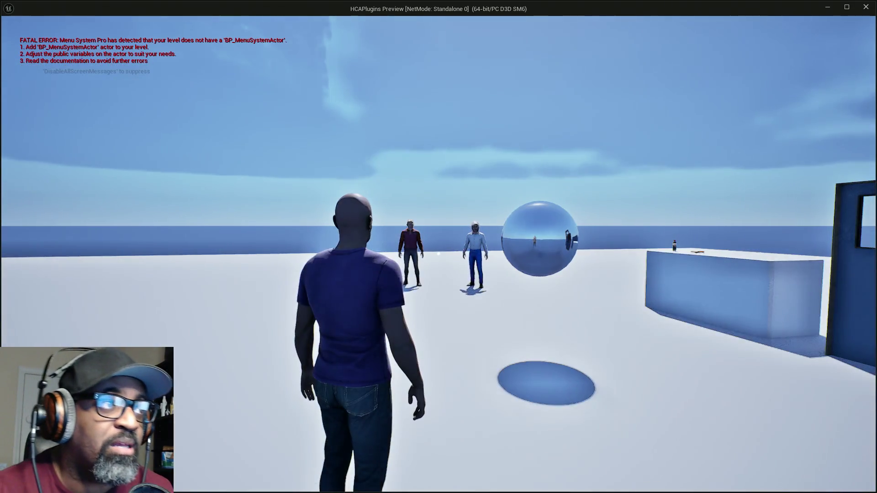
# Step: Walk the player to the two NPCs, start talking to Fen, and toggle the debug camera
pyautogui.press('w')
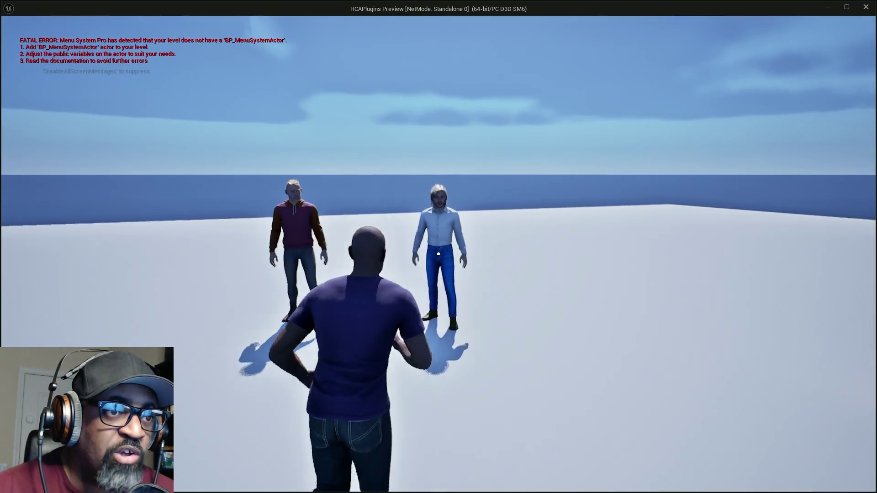
pyautogui.press('p')
pyautogui.press('p')
pyautogui.press('p')
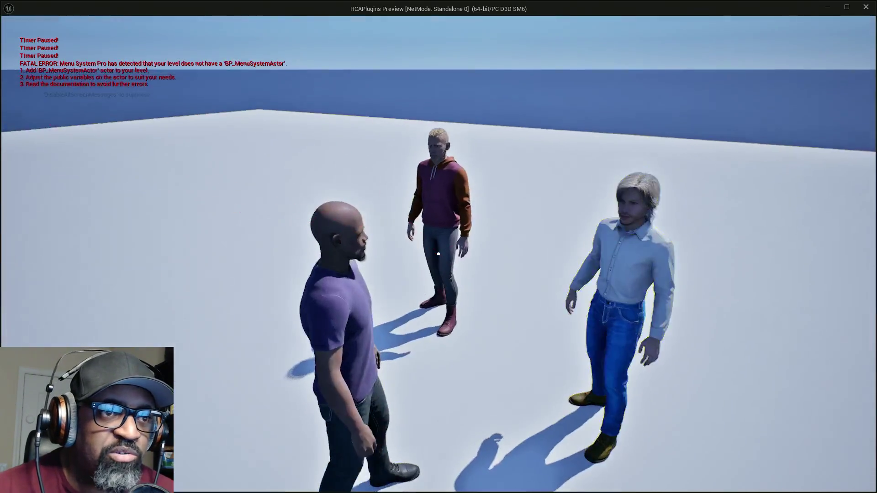
pyautogui.press('w')
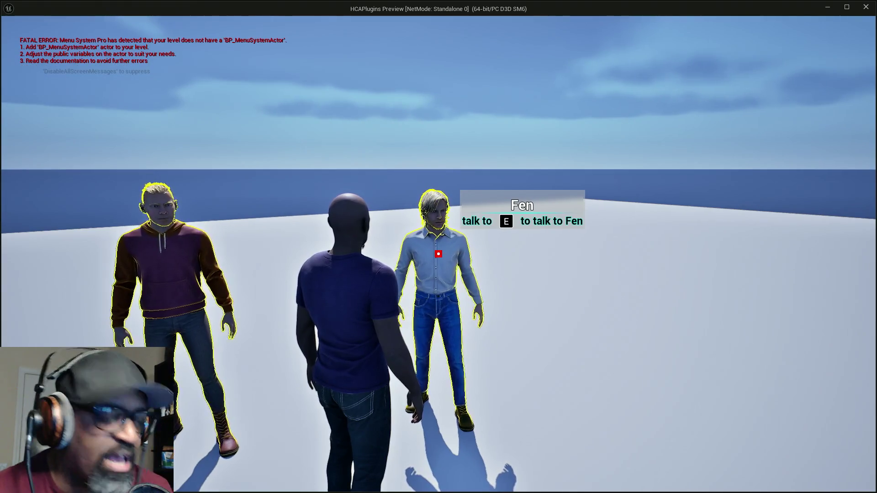
pyautogui.press('e')
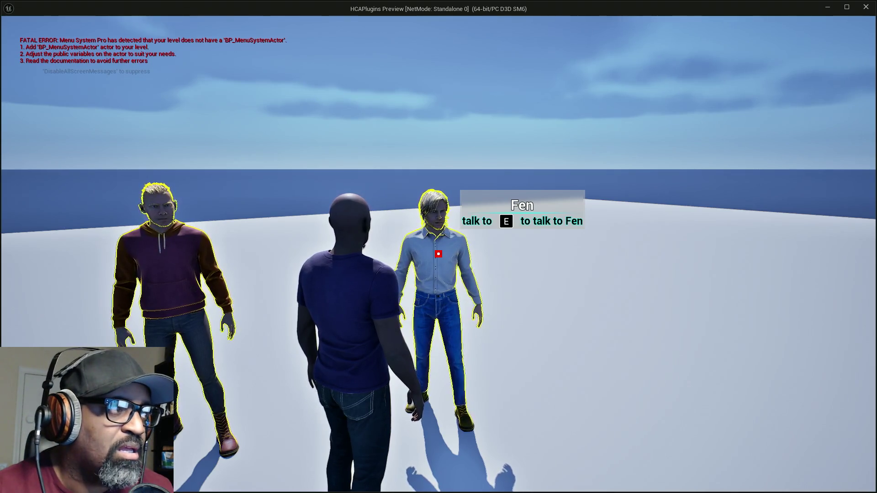
pyautogui.press(';')
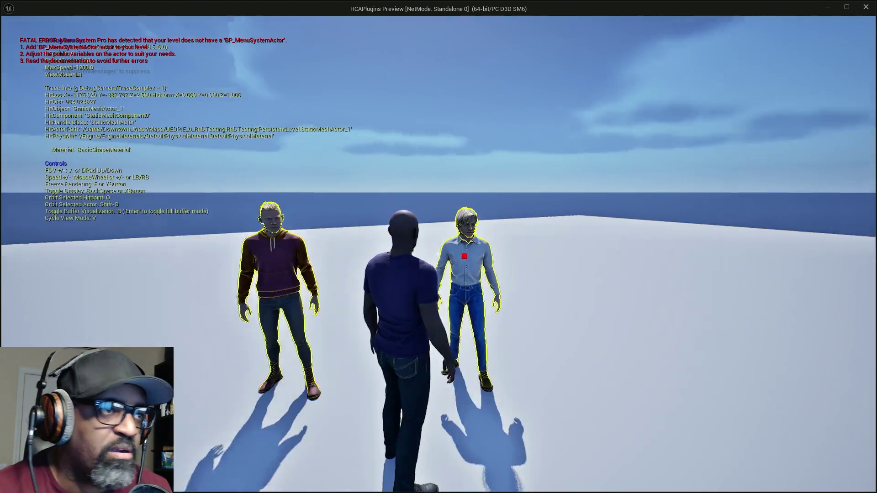
# Step: Switch briefly to the Unreal Editor window, then return to the game preview
pyautogui.hotkey('alt', 'Tab')
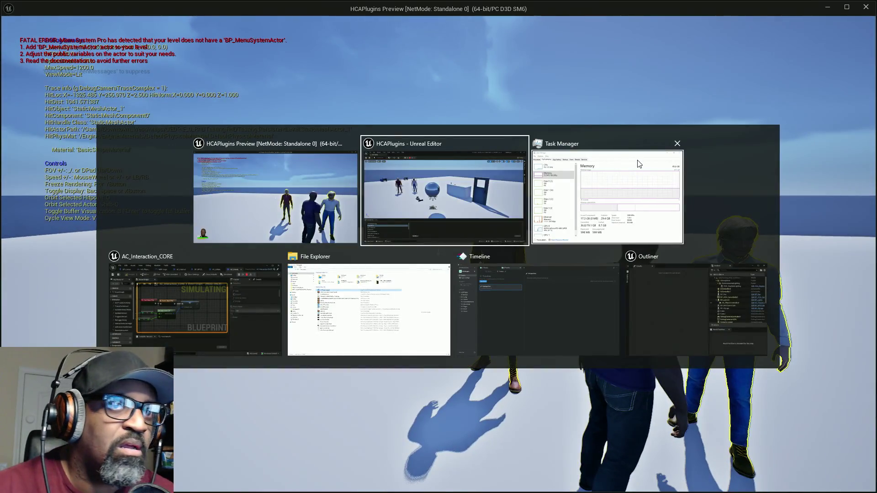
pyautogui.press('Tab')
pyautogui.press('Tab')
pyautogui.press('Tab')
pyautogui.click(392, 157)
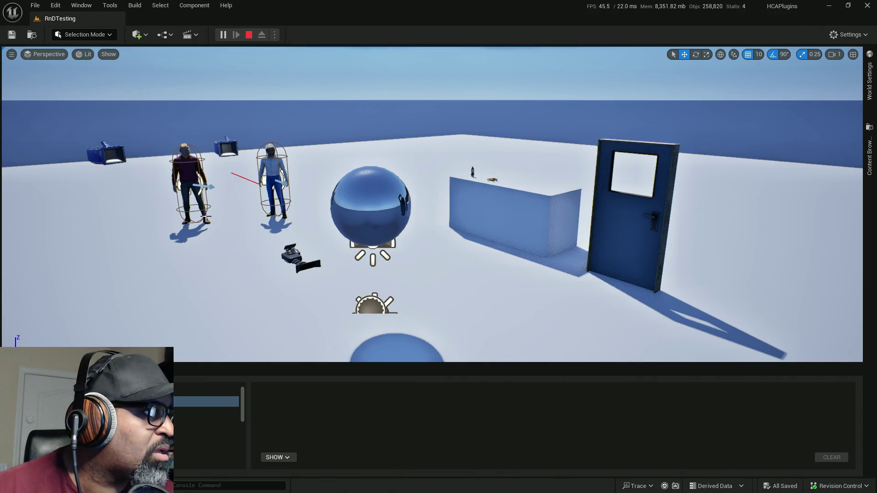
pyautogui.hotkey('alt', 'Tab')
pyautogui.hotkey('alt', 'Tab')
pyautogui.hotkey('alt', 'Tab')
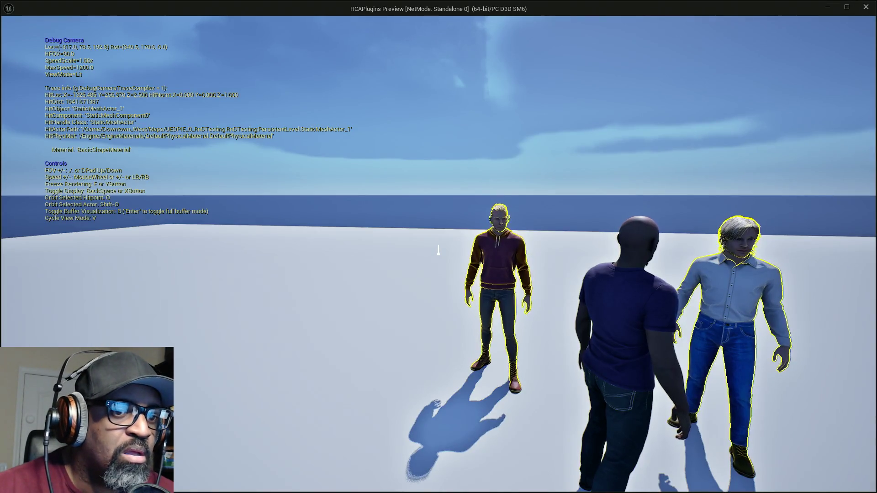
# Step: Fly the debug camera around the characters, then stop Play-In-Editor with Esc
pyautogui.moveTo(438, 251)
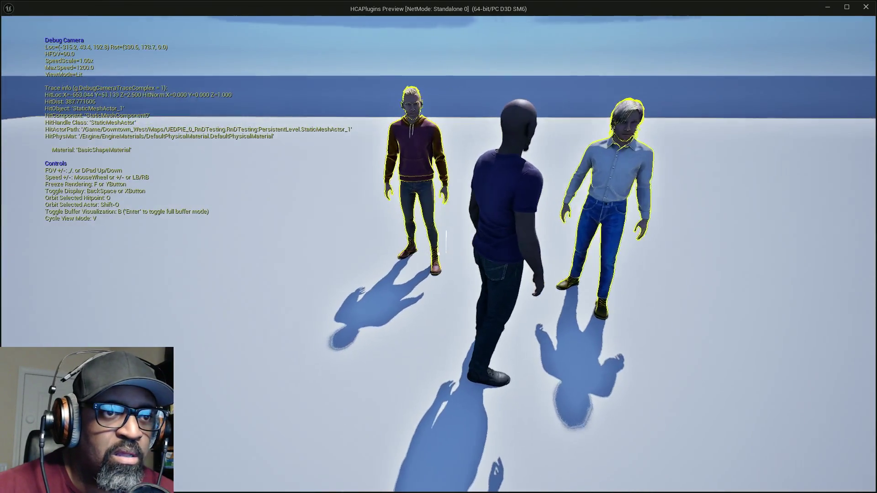
pyautogui.press('s')
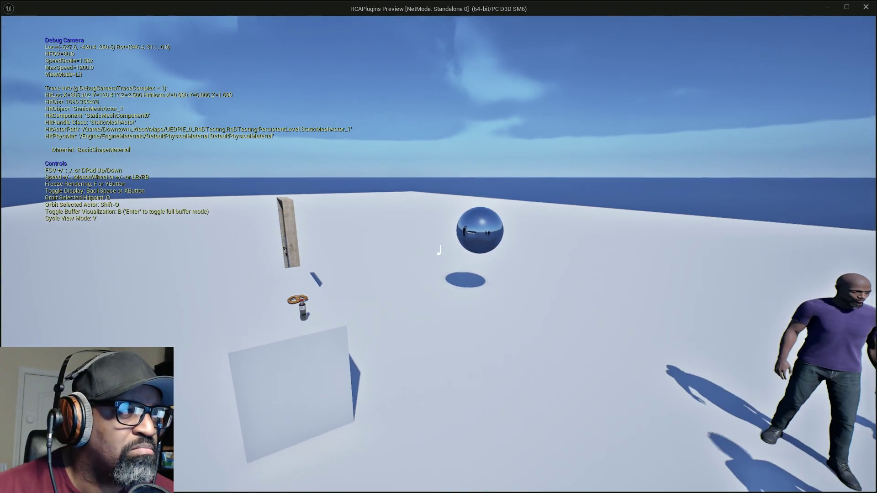
pyautogui.press('w')
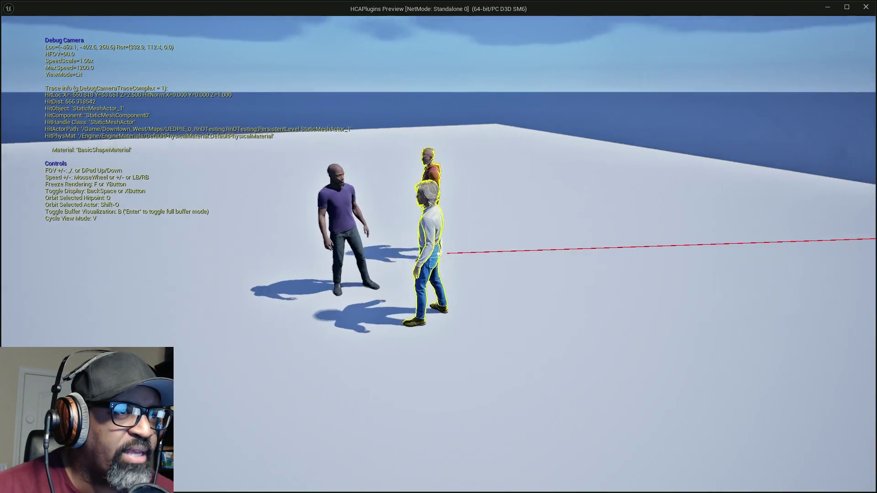
pyautogui.press('s')
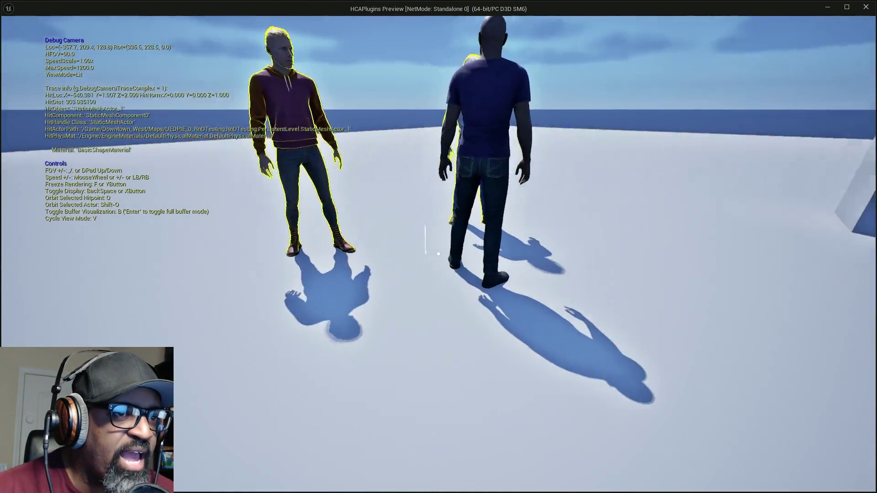
pyautogui.moveTo(747, 345)
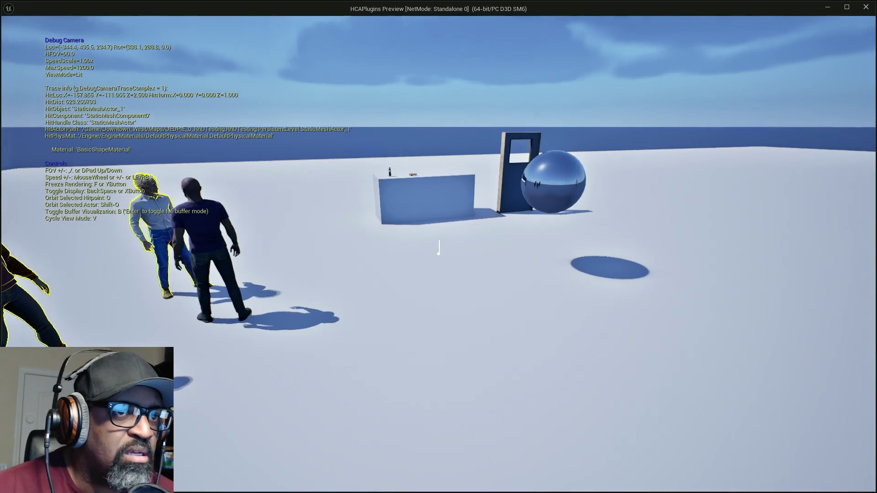
pyautogui.press('Escape')
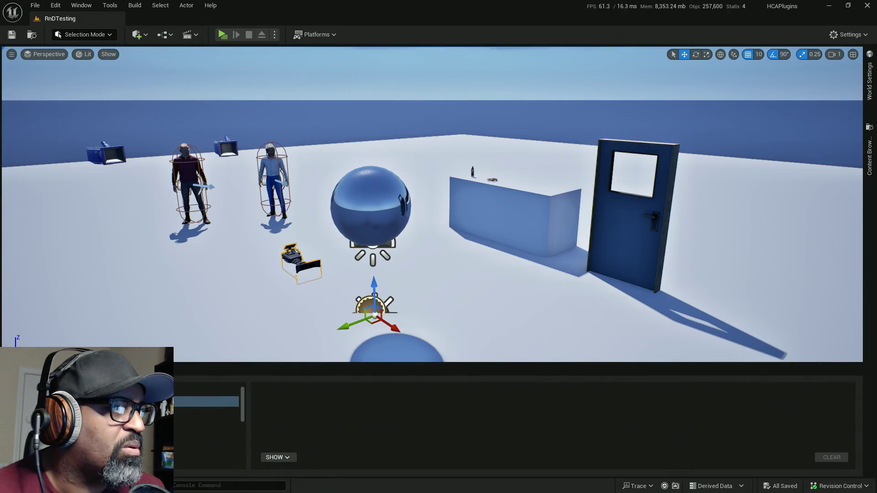
# Step: In BP_NPCConvoManager's Viewport, add a Cube component under MainSpringArm
pyautogui.hotkey('alt', 'Tab')
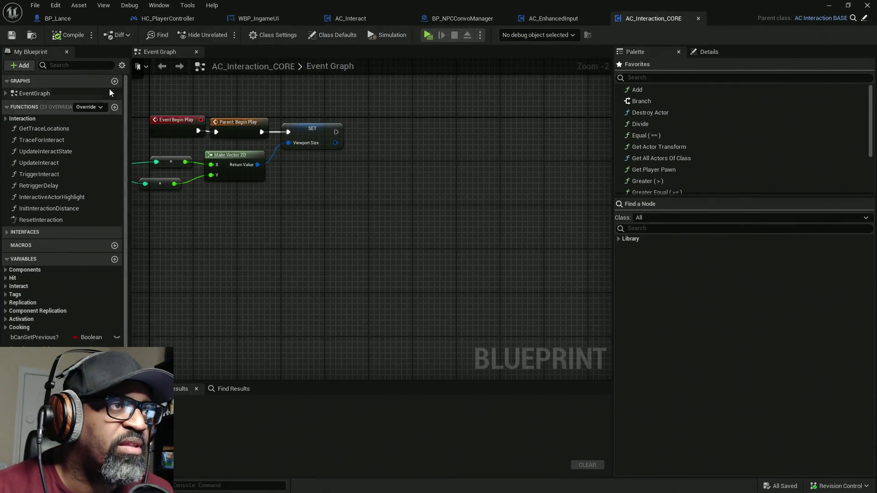
pyautogui.click(461, 18)
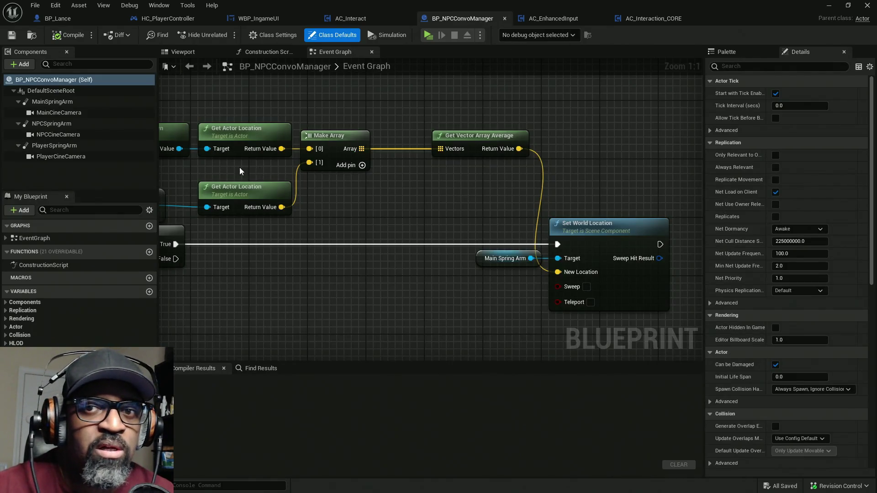
pyautogui.click(198, 54)
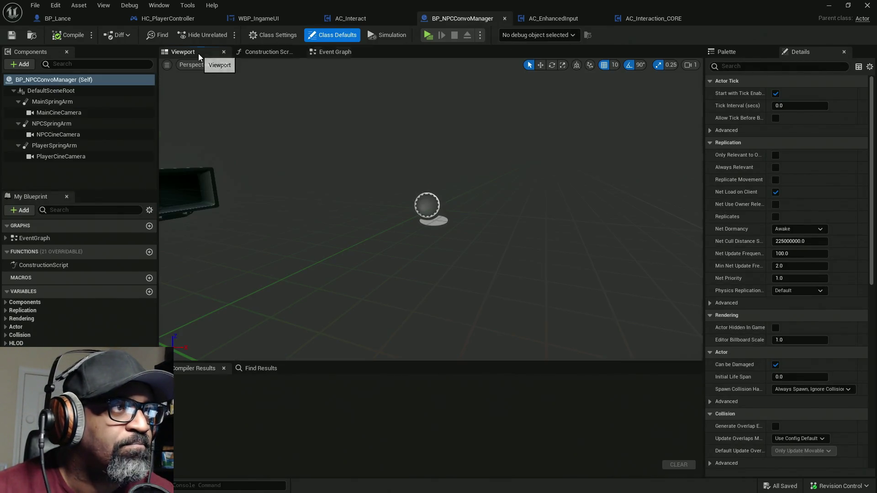
pyautogui.click(64, 100)
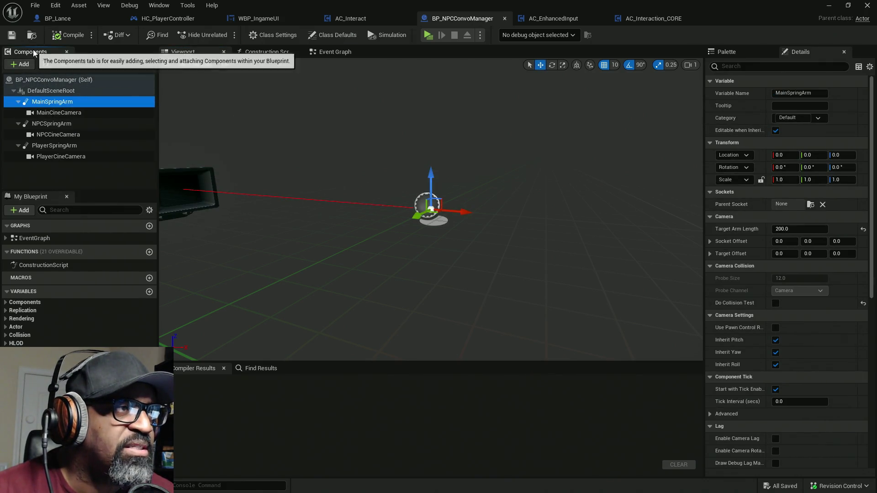
pyautogui.click(20, 64)
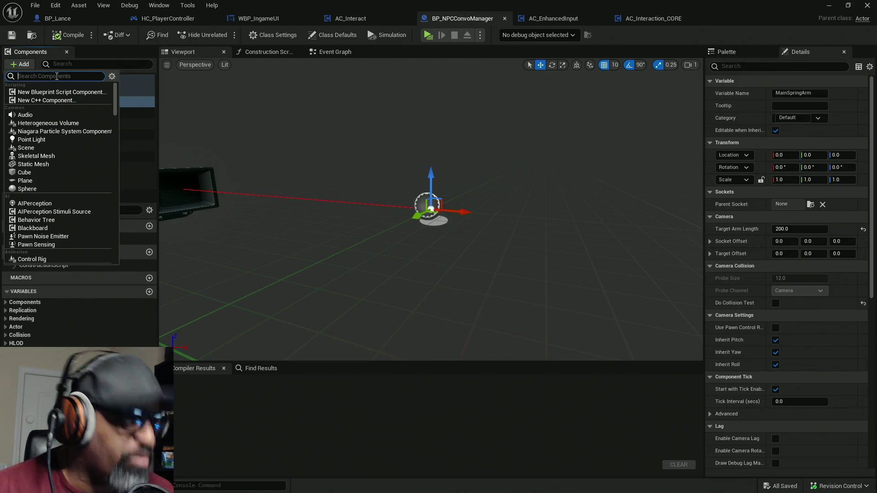
pyautogui.write('cube')
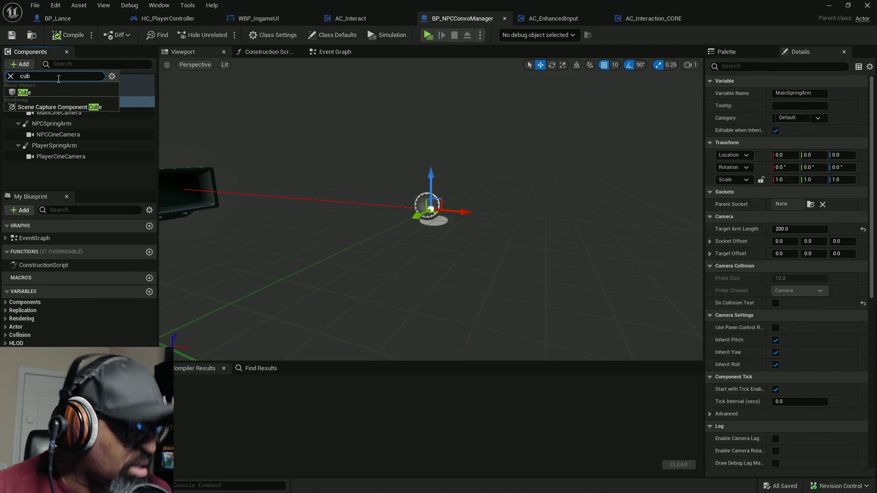
pyautogui.click(57, 92)
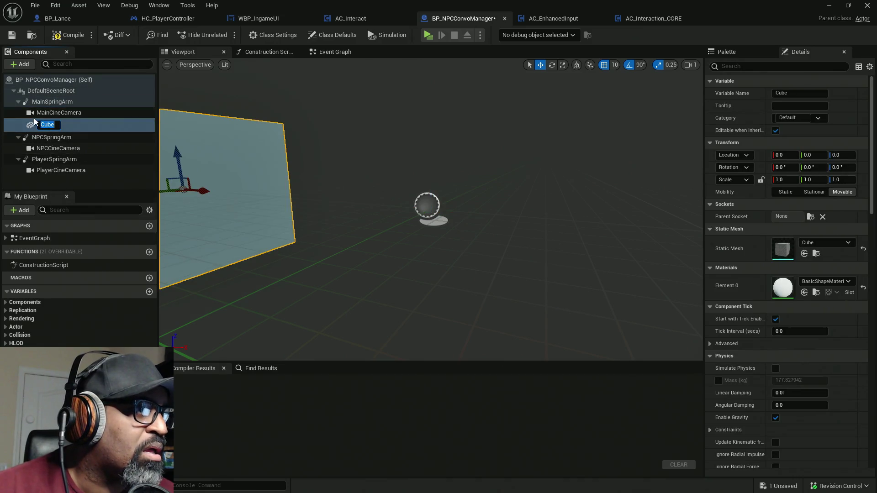
# Step: Lock the Cube's scale, shrink it to 0.14, and reattach it under MainSpringArm
pyautogui.moveTo(36, 129)
pyautogui.mouseDown()
pyautogui.moveTo(66, 122)
pyautogui.moveTo(39, 102)
pyautogui.mouseUp()
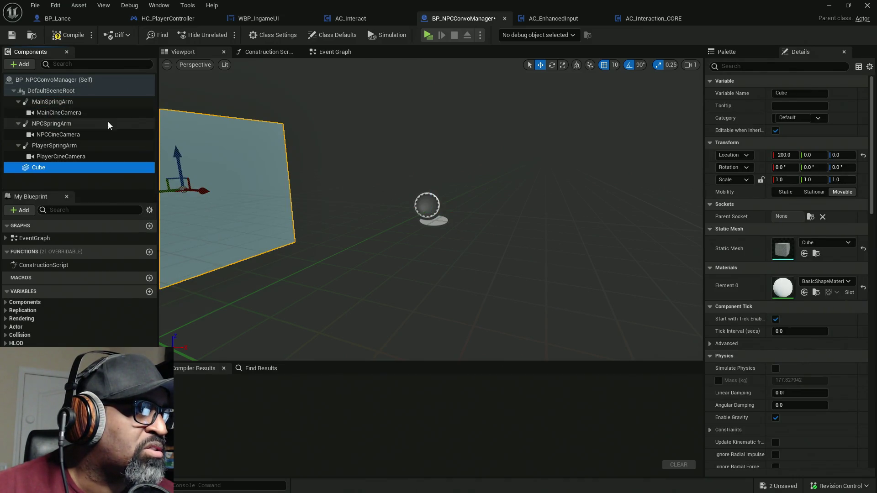
pyautogui.click(760, 180)
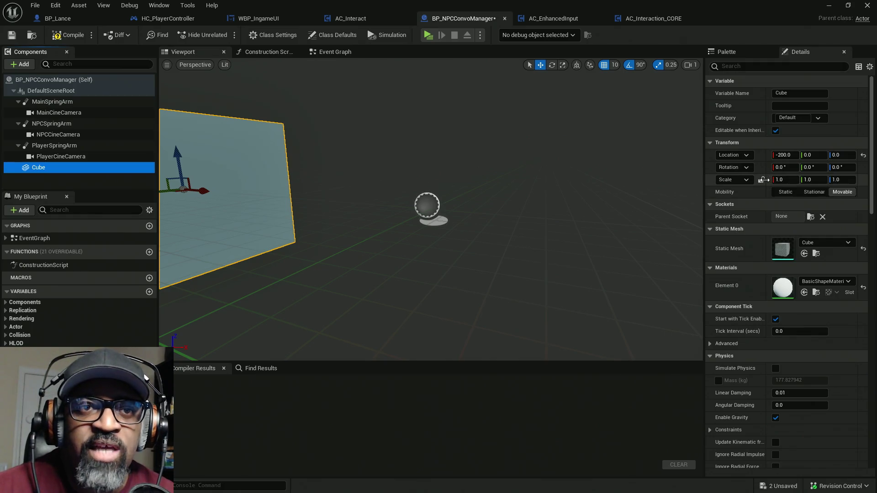
pyautogui.moveTo(785, 180); pyautogui.dragTo(768, 179)
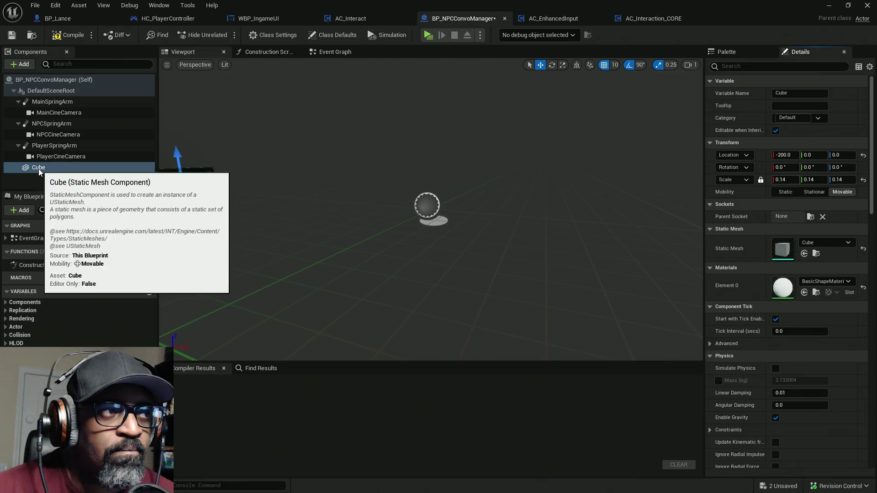
pyautogui.moveTo(40, 167); pyautogui.dragTo(42, 104)
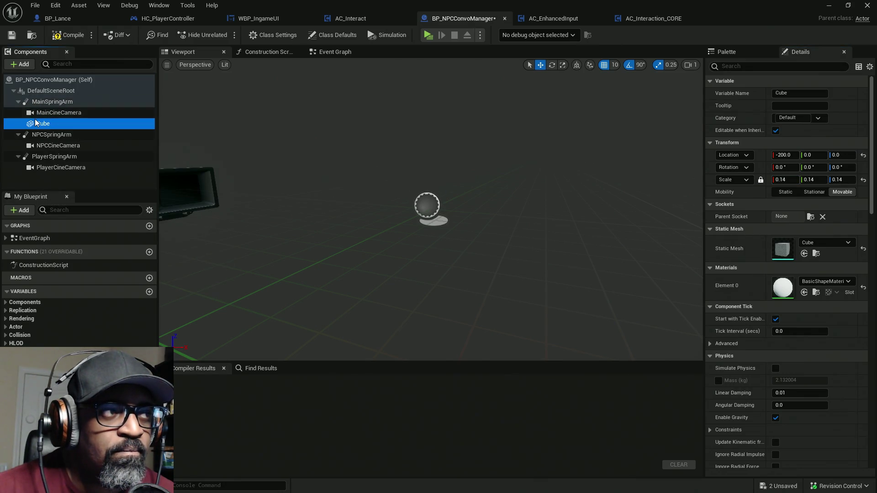
pyautogui.click(18, 102)
pyautogui.click(18, 102)
pyautogui.click(43, 123)
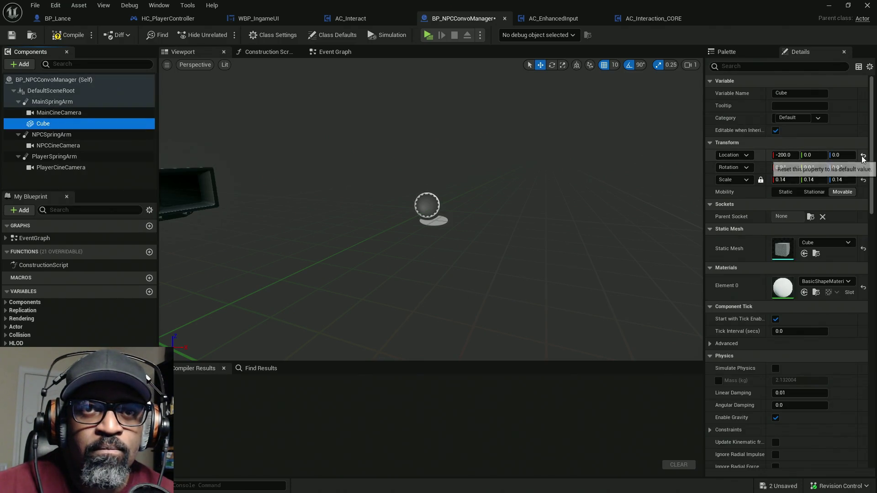
# Step: Reset the Cube's location, then move it to X 200 at the spring arm's end
pyautogui.click(863, 155)
pyautogui.press('f')
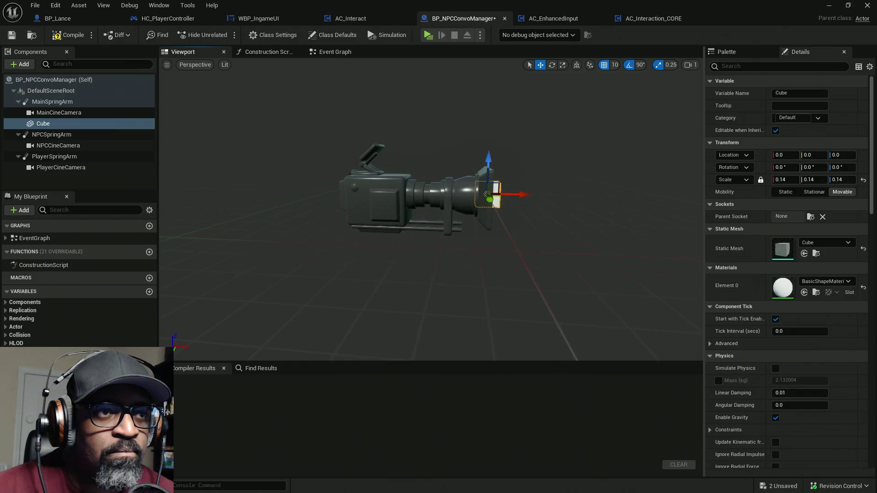
pyautogui.click(48, 101)
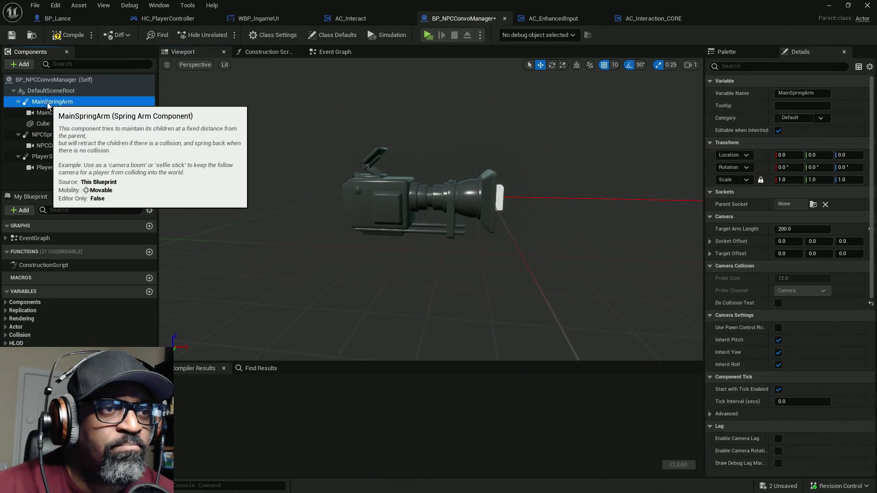
pyautogui.press('f')
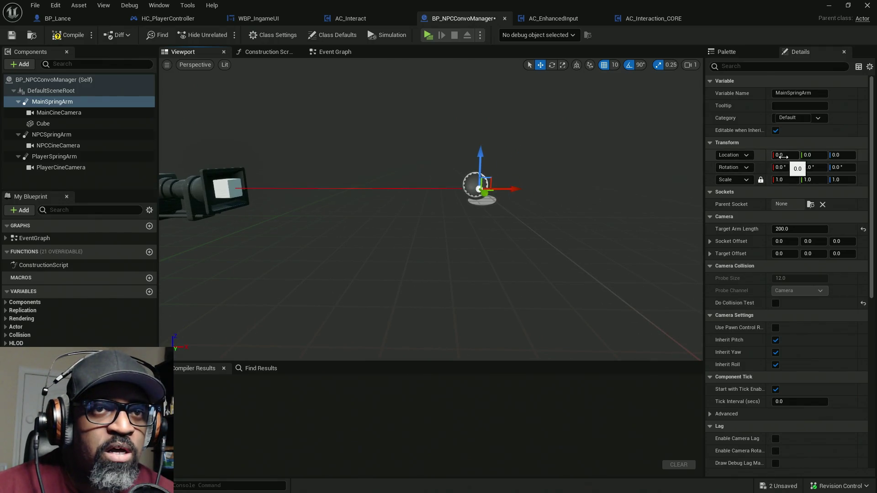
pyautogui.moveTo(782, 155); pyautogui.dragTo(808, 155)
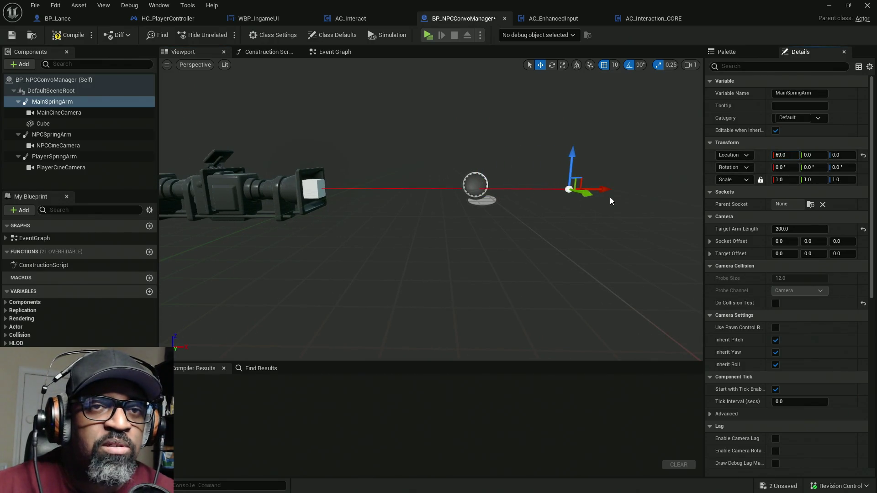
pyautogui.hotkey('ctrl', 'z')
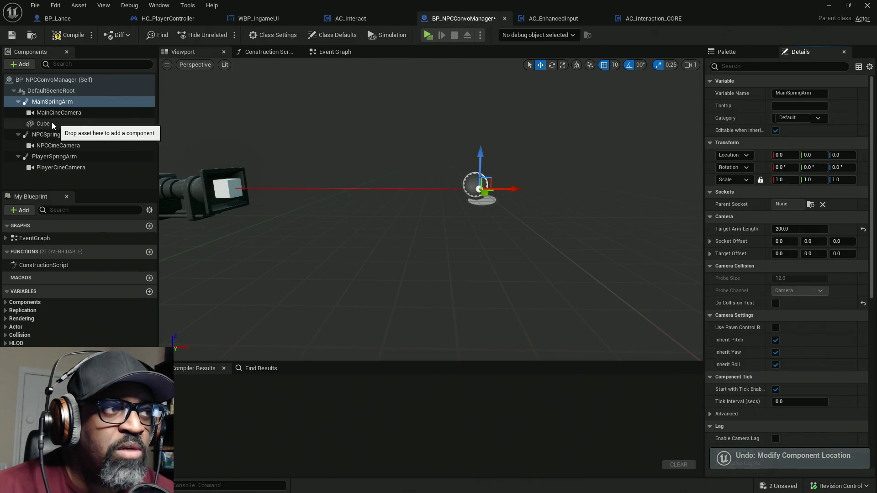
pyautogui.click(44, 124)
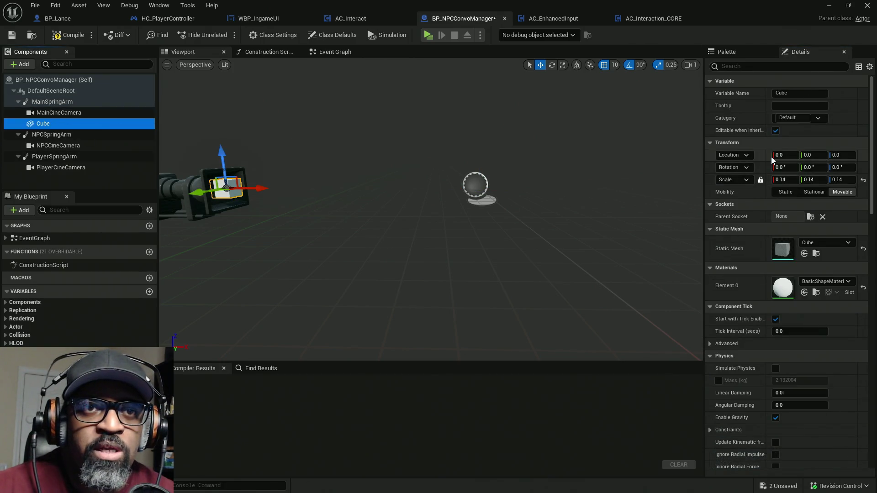
pyautogui.moveTo(786, 156); pyautogui.dragTo(817, 156)
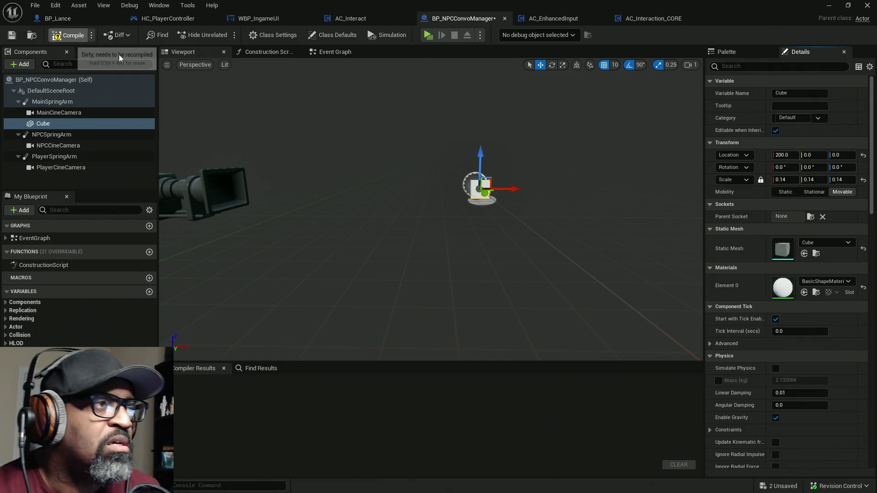
# Step: Set the Cube's collision preset to NoCollision, then compile and save BP_NPCConvoManager
pyautogui.click(69, 34)
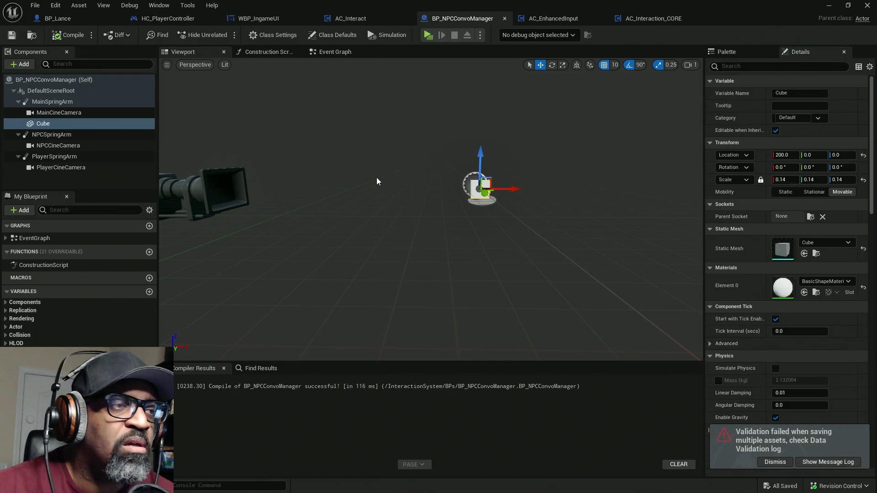
pyautogui.scroll(-12, 783, 227)
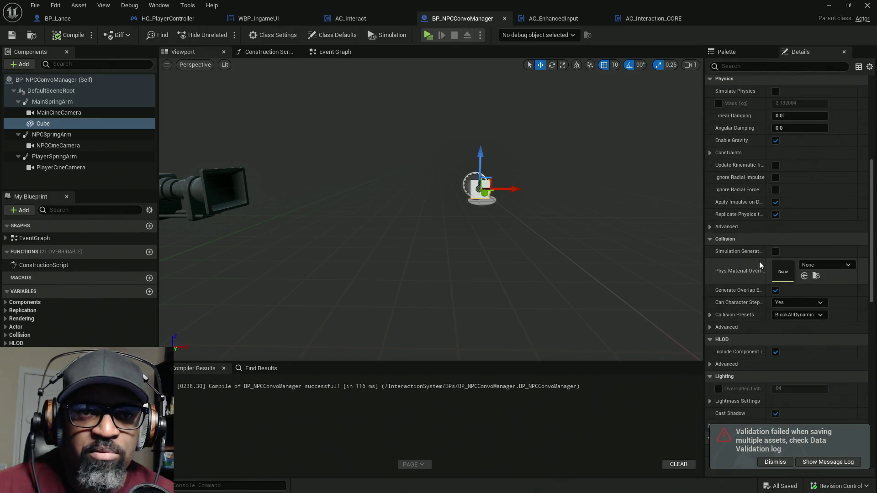
pyautogui.click(799, 315)
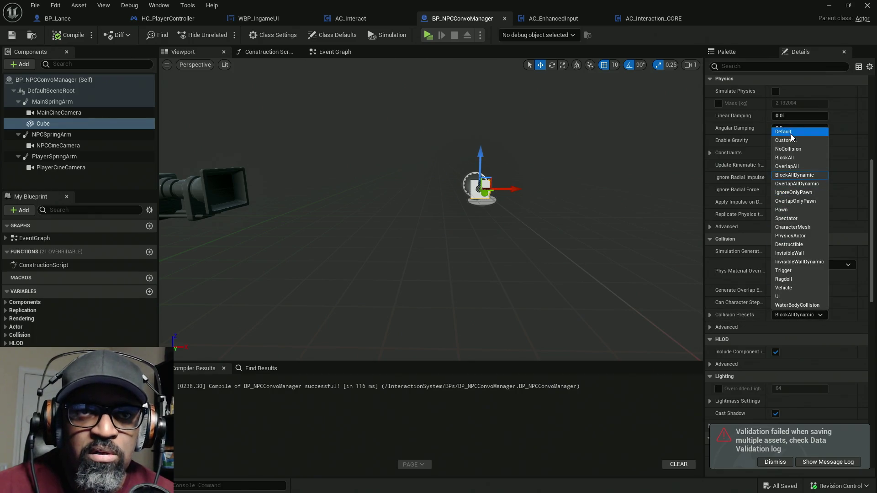
pyautogui.click(788, 149)
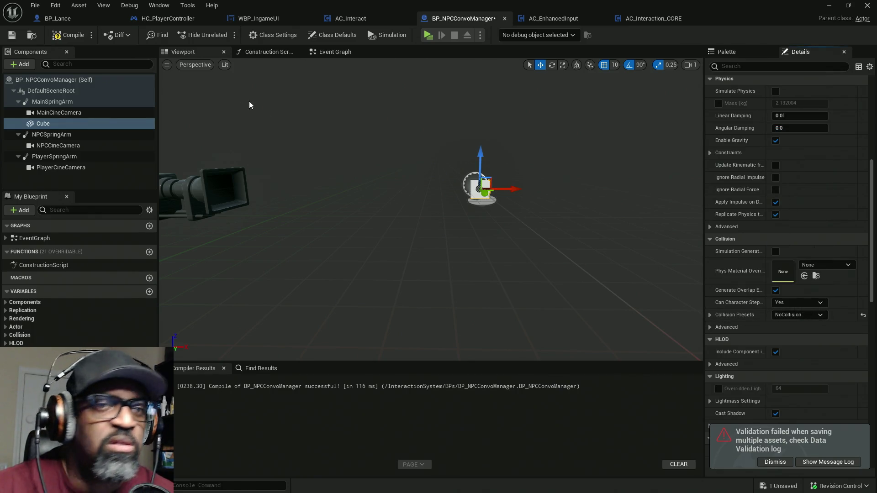
pyautogui.click(85, 37)
pyautogui.hotkey('ctrl', 's')
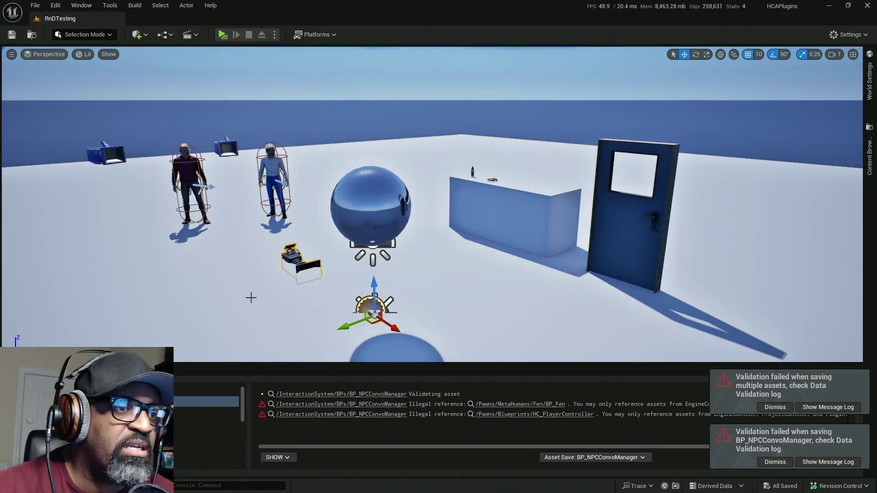
# Step: Orbit the level view, launch Play in New Window, and walk the player toward Fen
pyautogui.moveTo(251, 297); pyautogui.dragTo(272, 272)
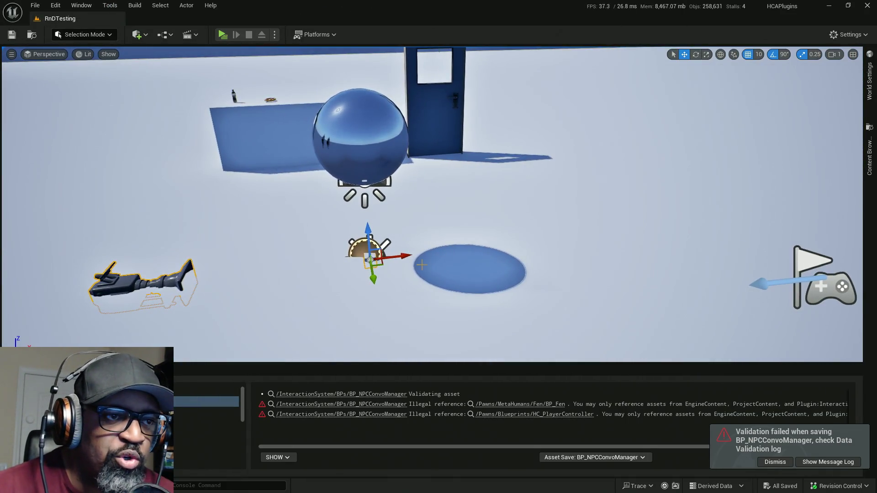
pyautogui.moveTo(368, 262); pyautogui.dragTo(315, 290)
pyautogui.moveTo(311, 216); pyautogui.dragTo(323, 217)
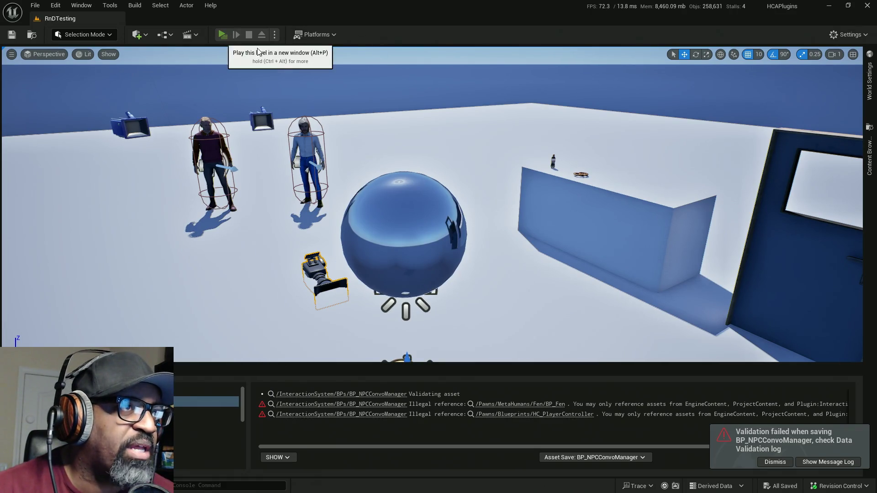
pyautogui.click(236, 35)
pyautogui.press('w')
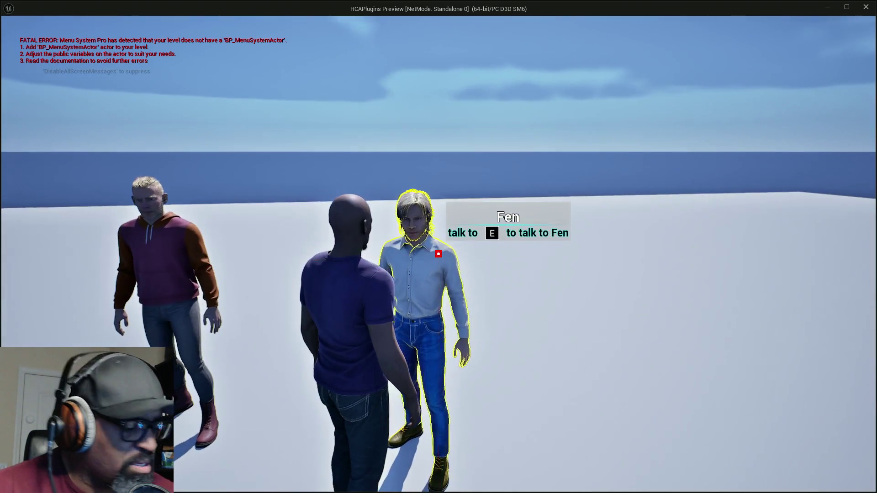
# Step: Face Fen, press E to start the conversation, then release control and stop the preview
pyautogui.press('s')
pyautogui.press('w')
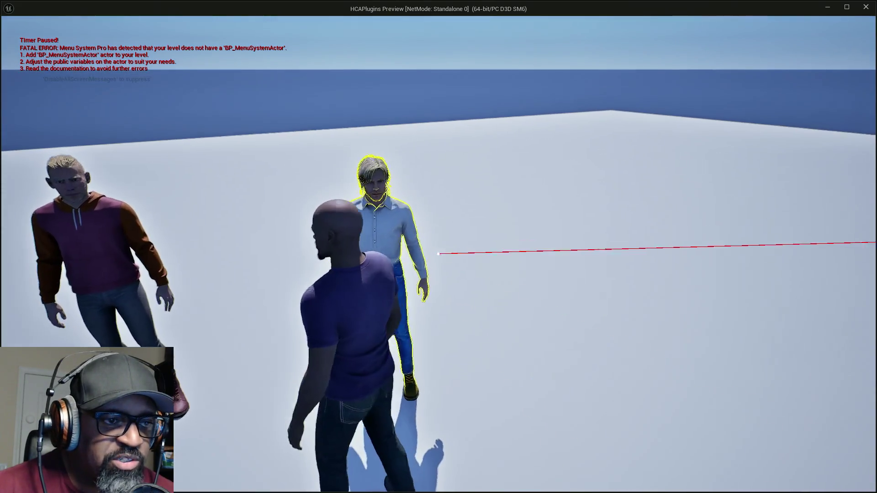
pyautogui.press('w')
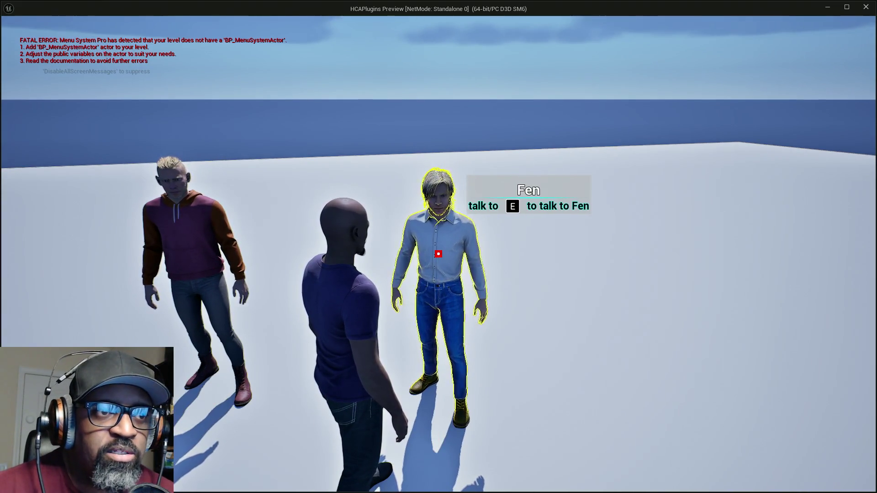
pyautogui.press('e')
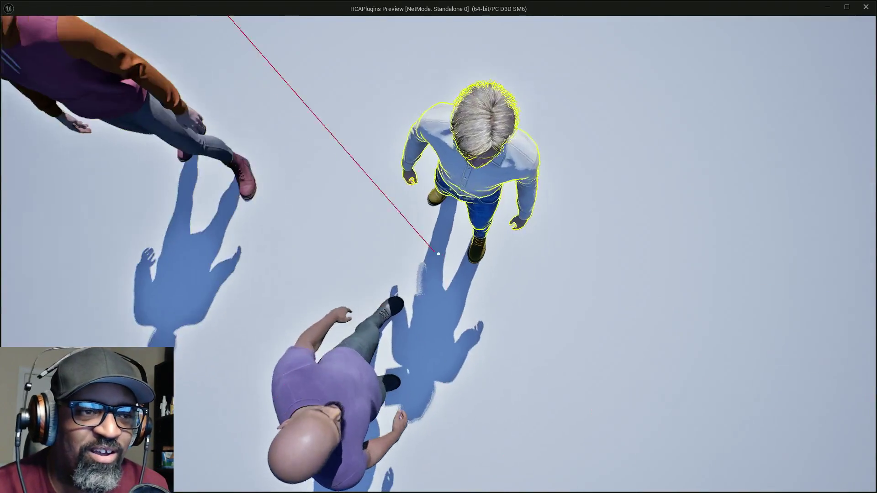
pyautogui.moveTo(438, 254)
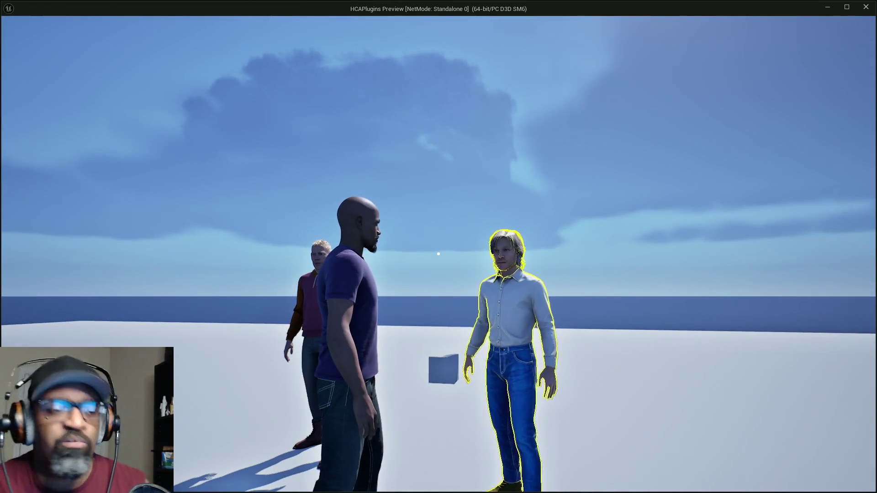
pyautogui.hotkey('shift', 'F1')
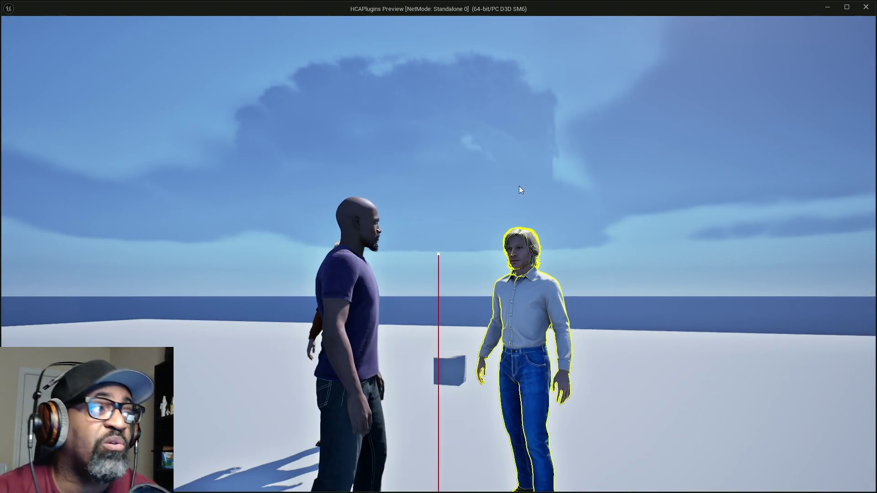
pyautogui.press('Escape')
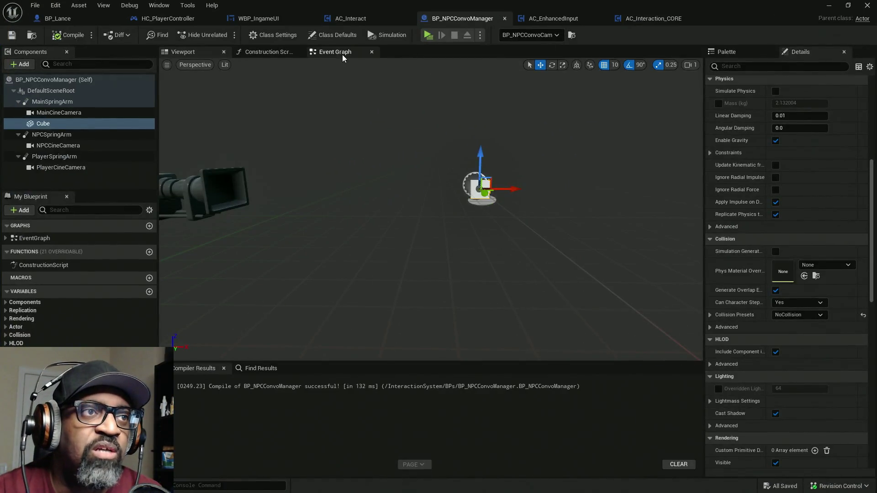
# Step: Pan BP_NPCConvoManager's Event Graph to the ConvoStarted event, then bring up HC_PlayerController's Interact graph
pyautogui.click(335, 52)
pyautogui.scroll(3, 480, 238)
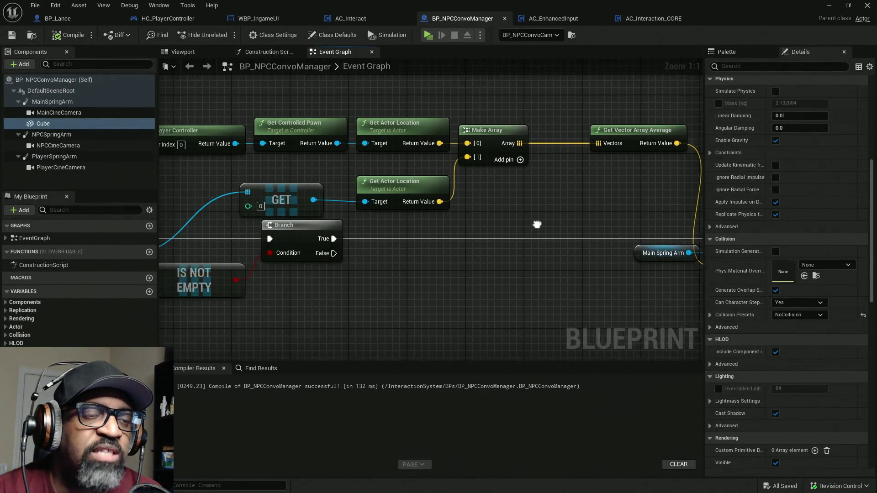
pyautogui.moveTo(263, 207)
pyautogui.mouseDown()
pyautogui.moveTo(408, 151)
pyautogui.moveTo(452, 123)
pyautogui.mouseUp()
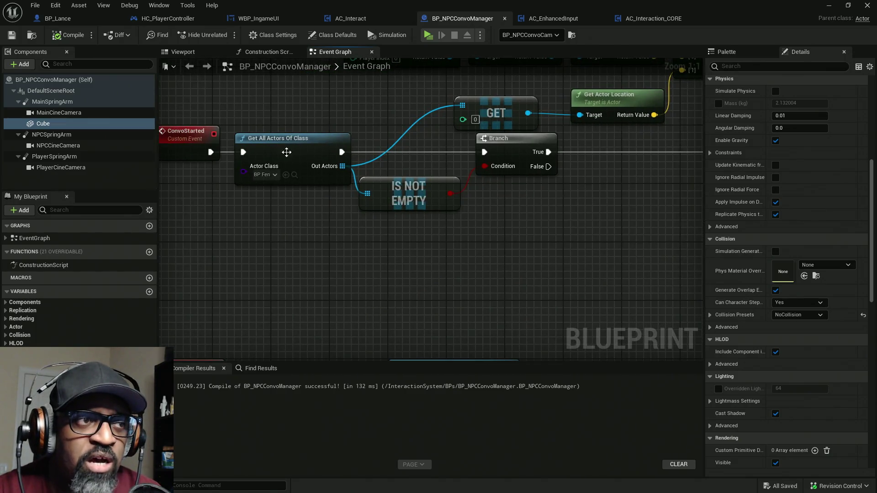
pyautogui.moveTo(320, 222); pyautogui.dragTo(339, 122)
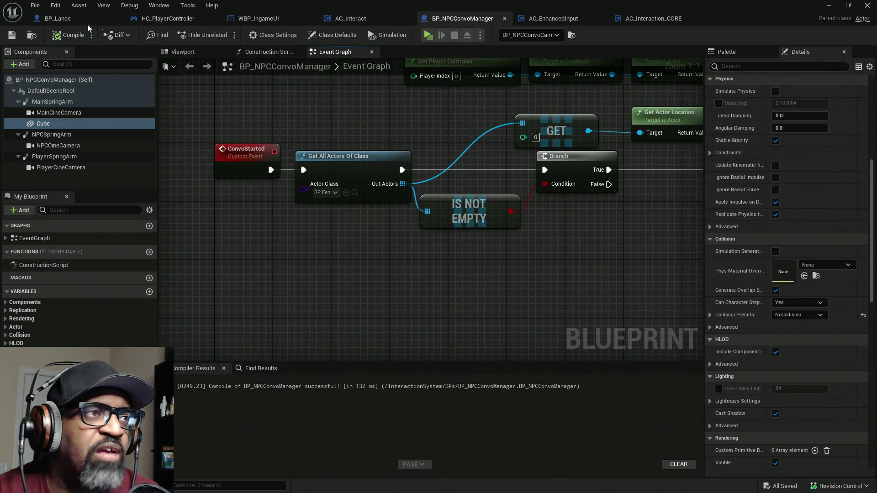
pyautogui.click(172, 20)
pyautogui.scroll(-5, 77, 283)
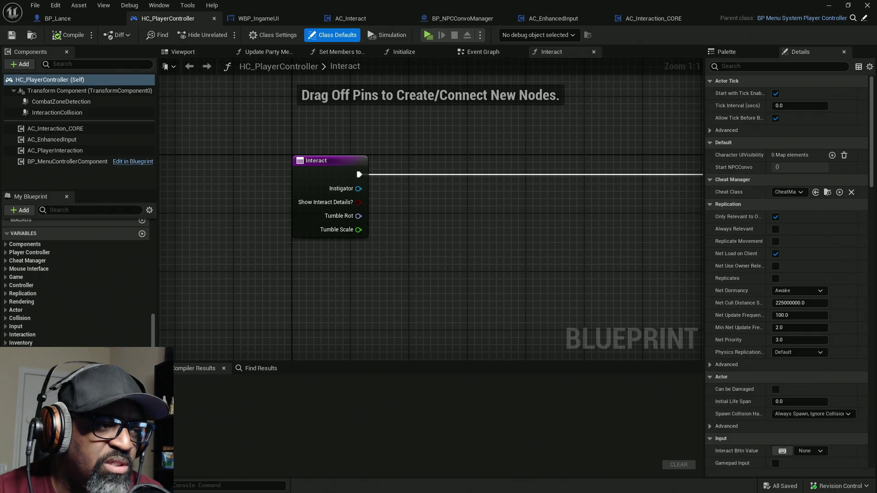
# Step: Inspect the StartNPCConvo dispatcher's properties and open its Start NPCConvo signature graph
pyautogui.click(733, 167)
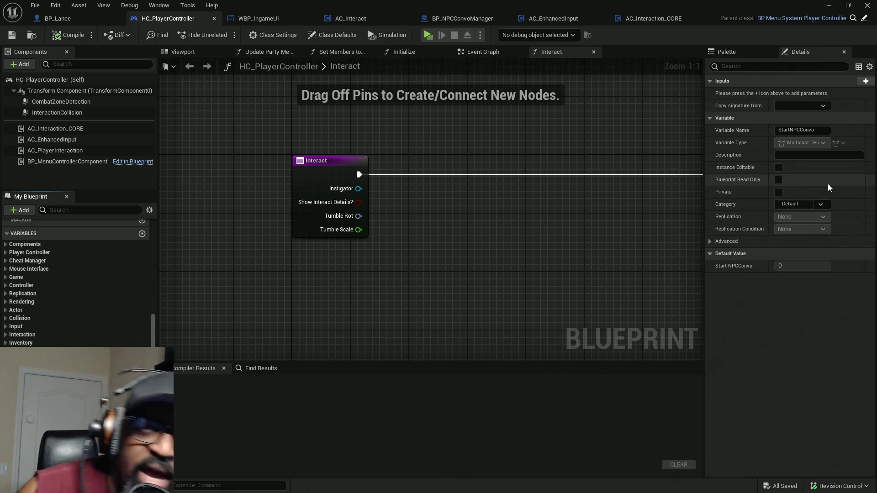
pyautogui.click(710, 242)
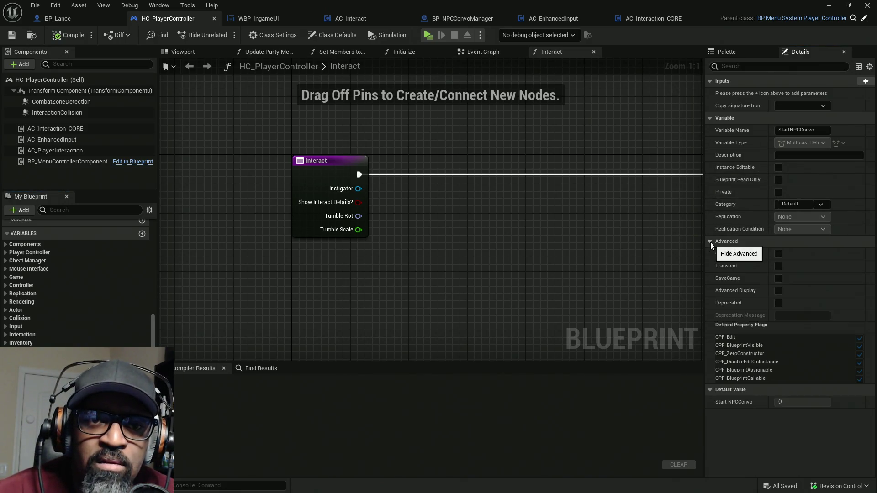
pyautogui.click(710, 242)
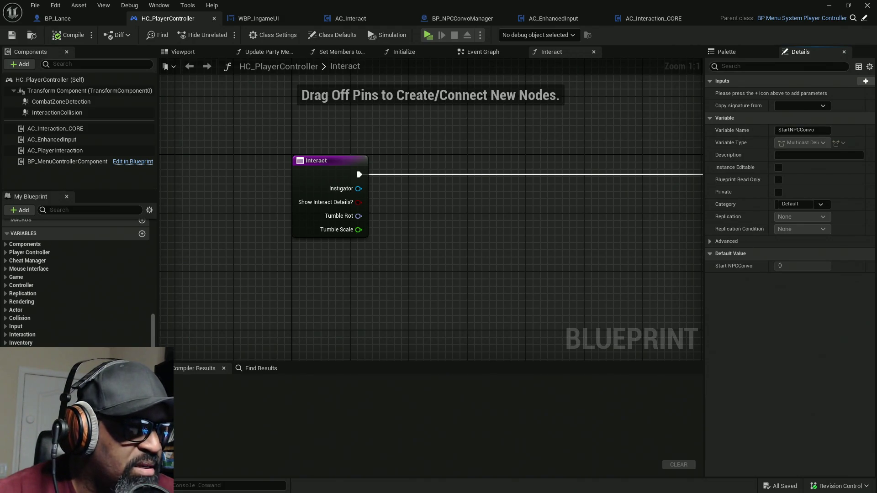
pyautogui.doubleClick(32, 359)
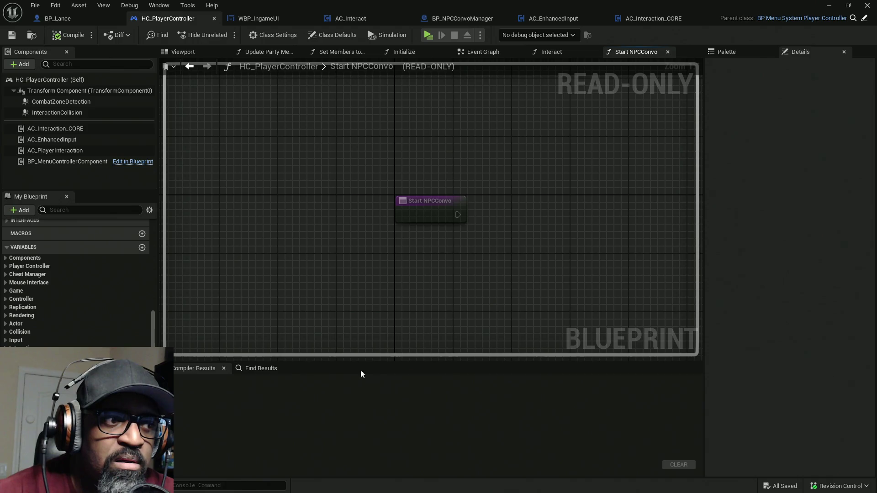
pyautogui.click(414, 197)
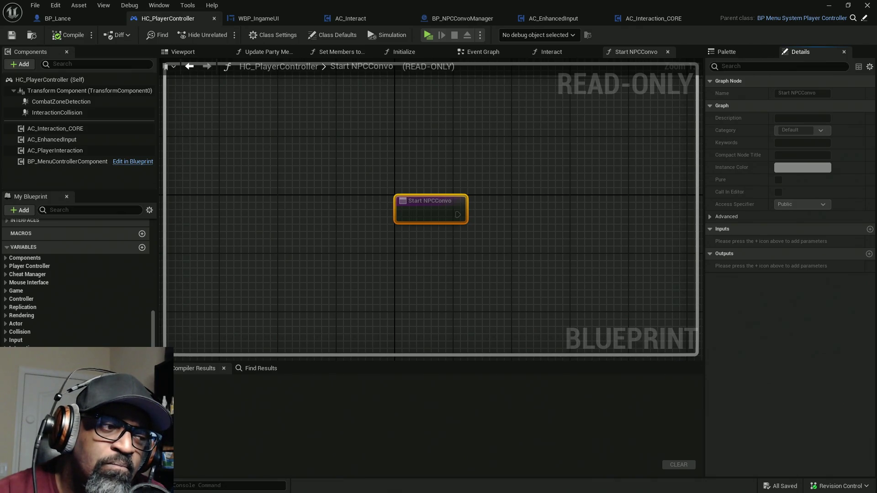
# Step: Browse the dispatcher's copy and signature options without applying any
pyautogui.click(229, 347)
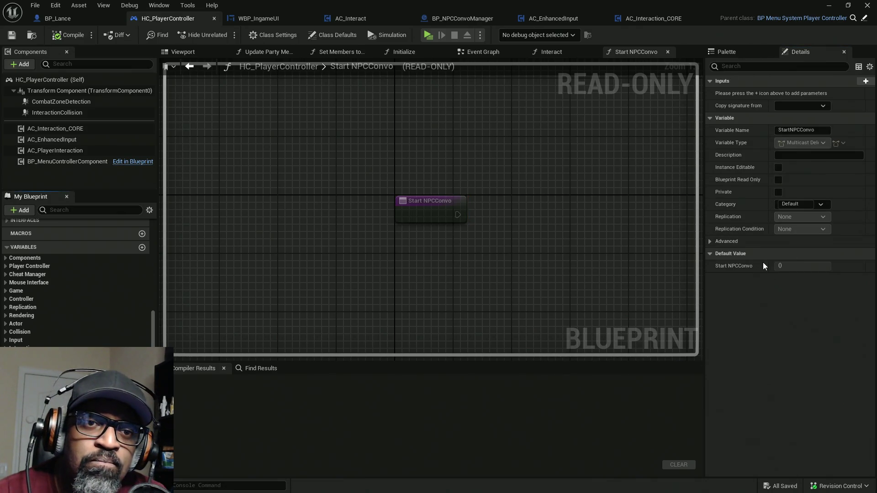
pyautogui.rightClick(731, 267)
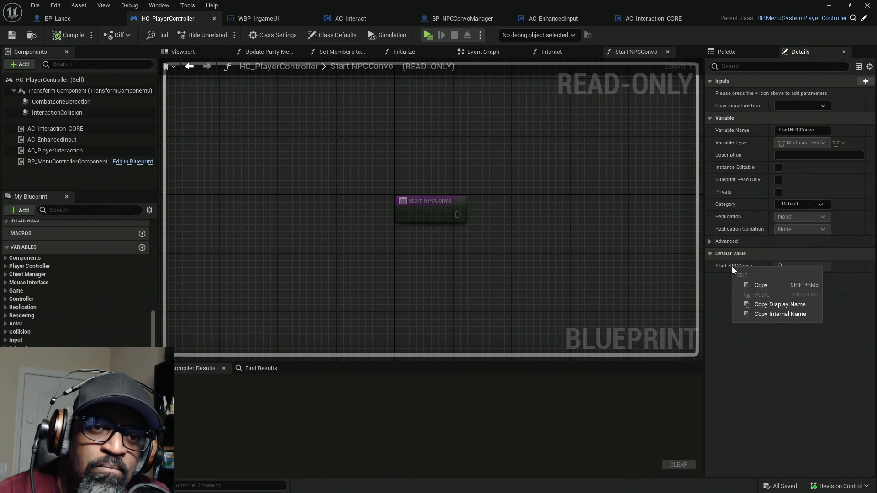
pyautogui.press('Escape')
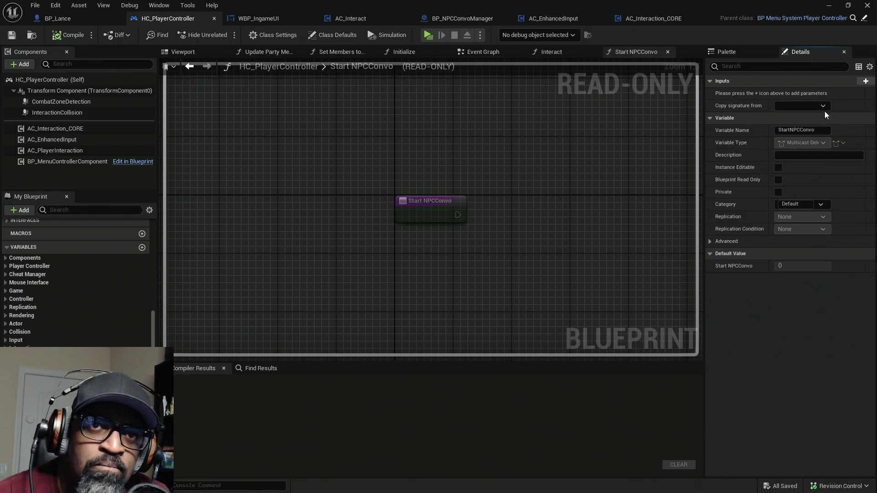
pyautogui.click(824, 107)
pyautogui.click(823, 106)
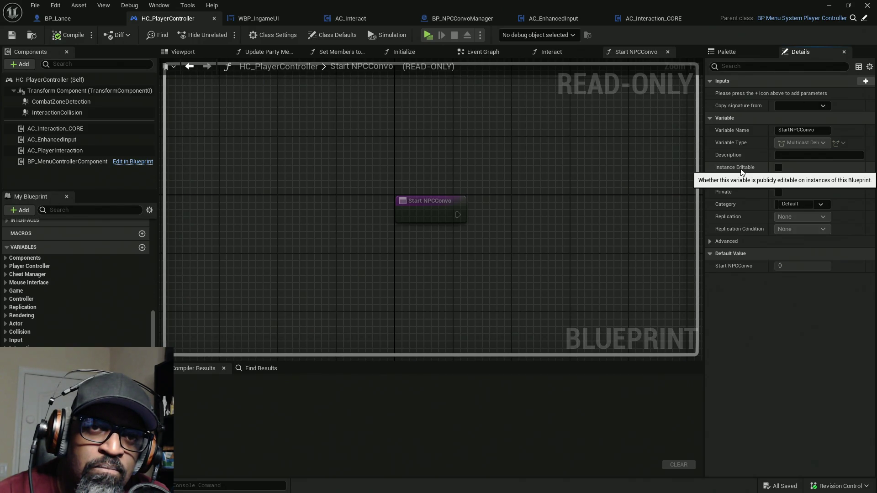
# Step: Toggle the dispatcher's Instance Editable setting and check its advanced properties
pyautogui.click(777, 168)
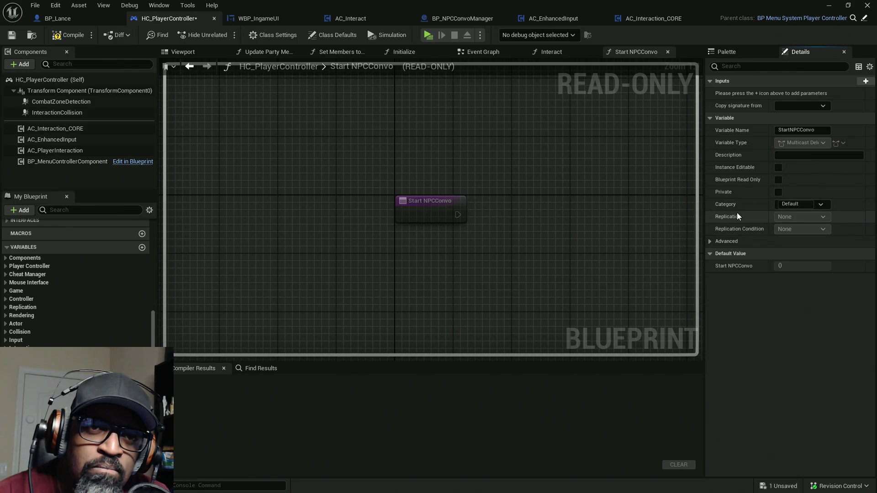
pyautogui.click(709, 241)
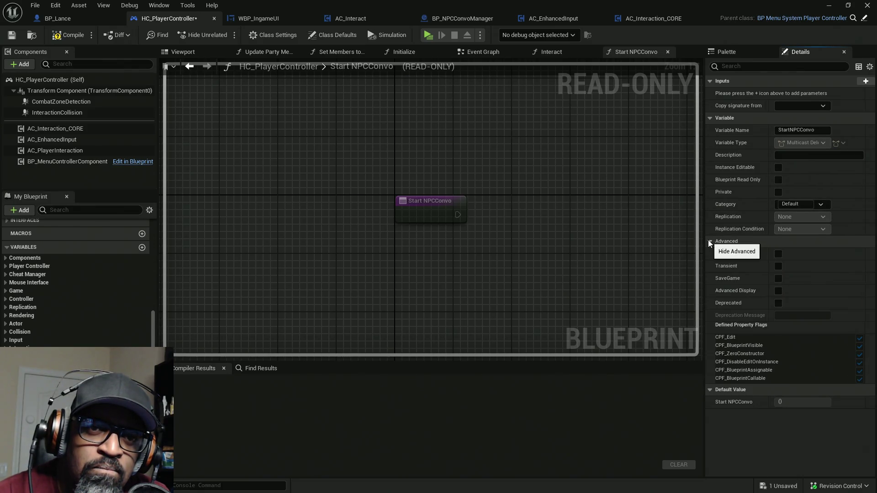
pyautogui.click(709, 241)
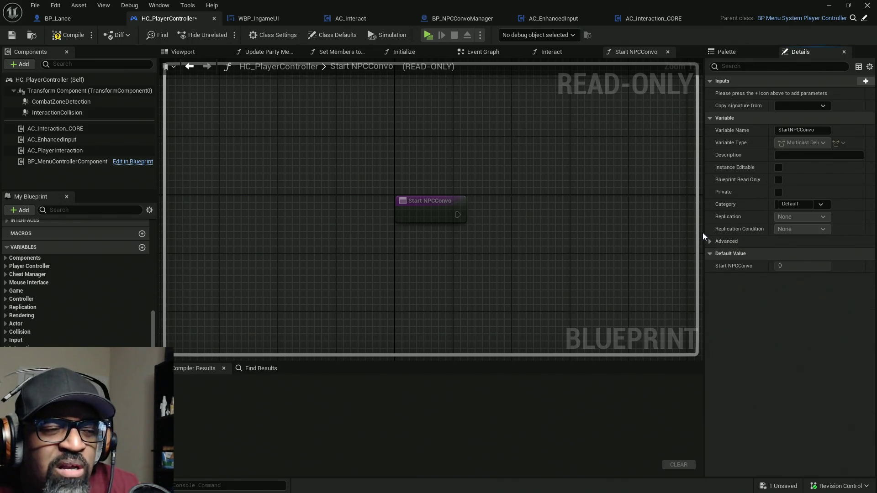
pyautogui.click(434, 211)
pyautogui.rightClick(436, 211)
pyautogui.click(419, 214)
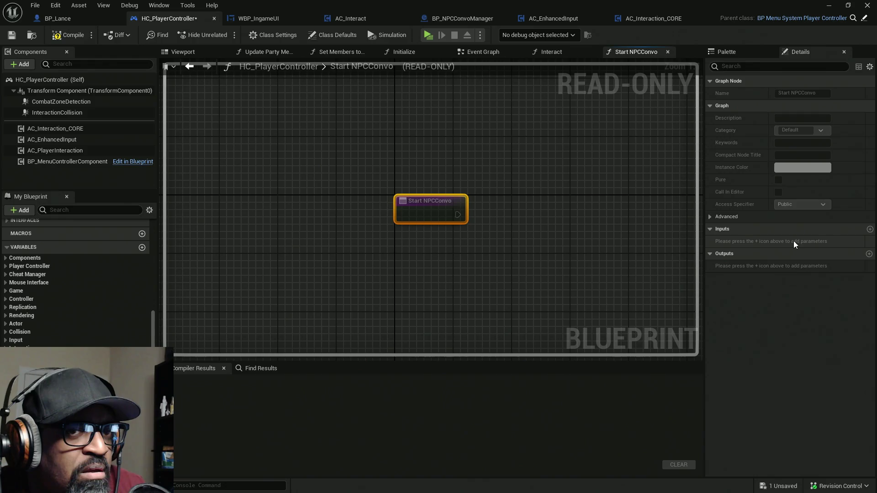
# Step: Compile HC_PlayerController and close the Start NPCConvo signature graph
pyautogui.click(68, 35)
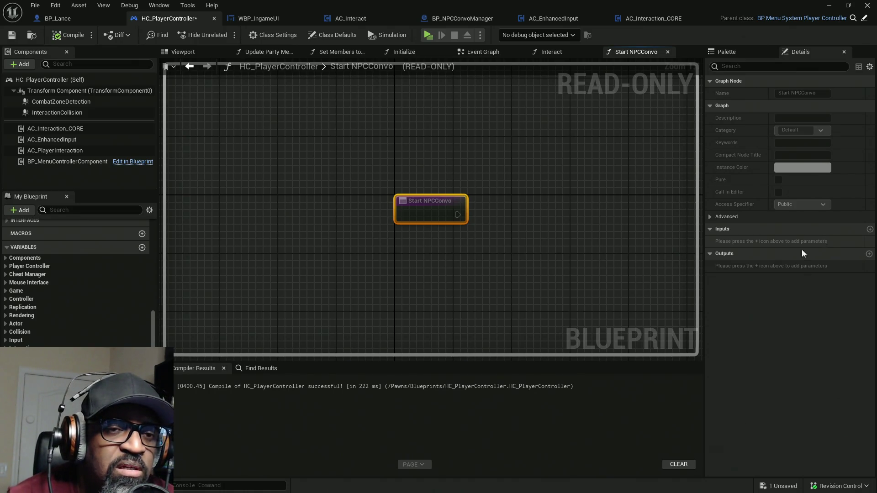
pyautogui.press('Escape')
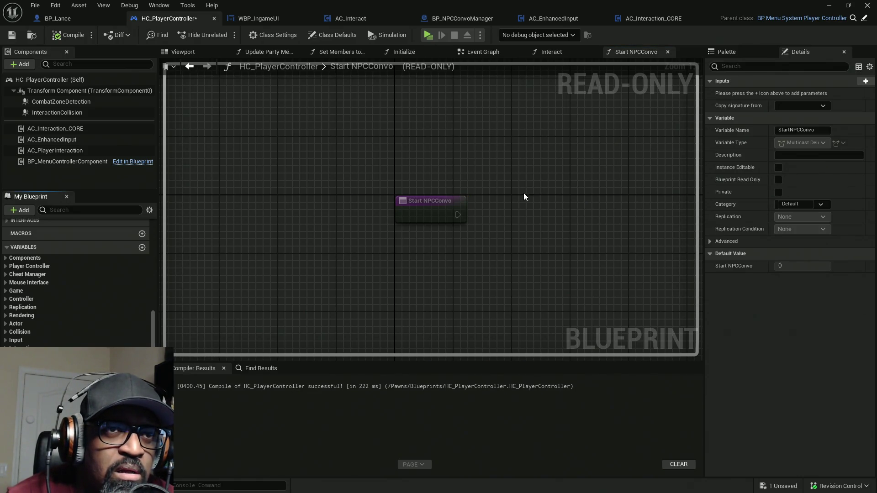
pyautogui.click(667, 51)
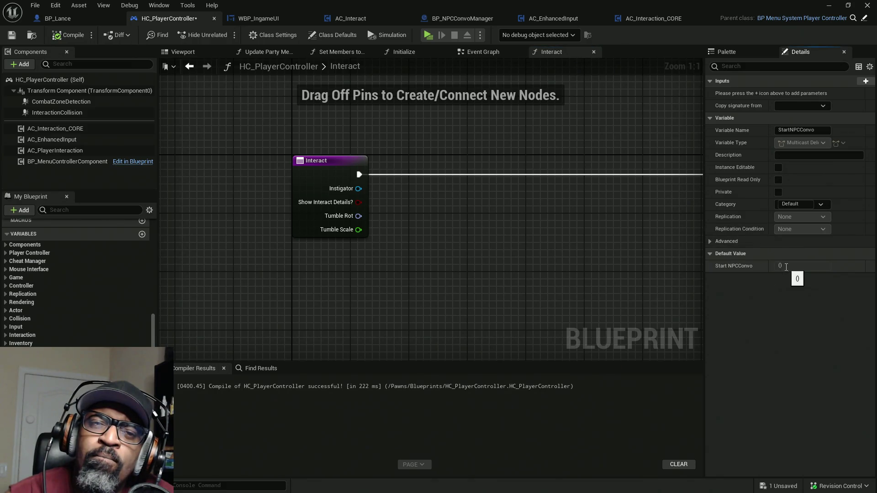
pyautogui.rightClick(779, 267)
# Step: Delete the Bind Event to Start NPCConvo and Create Event nodes from BP_NPCConvoManager's BeginPlay chain
pyautogui.click(753, 271)
pyautogui.click(463, 18)
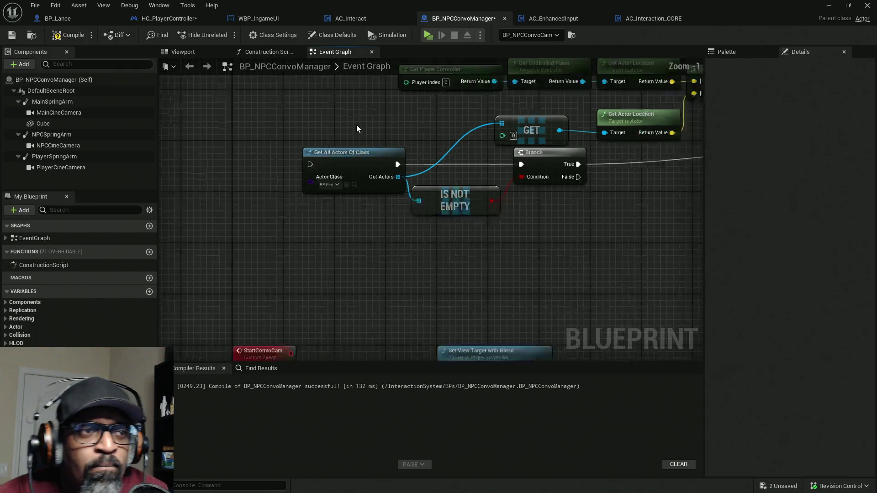
pyautogui.scroll(-5, 368, 185)
pyautogui.scroll(7, 367, 185)
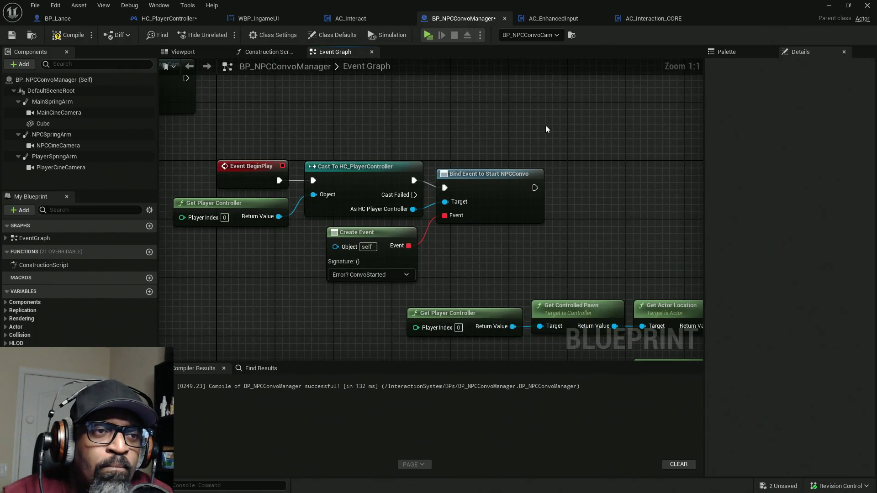
pyautogui.moveTo(547, 129); pyautogui.dragTo(496, 237)
pyautogui.click(377, 238)
pyautogui.press('Delete')
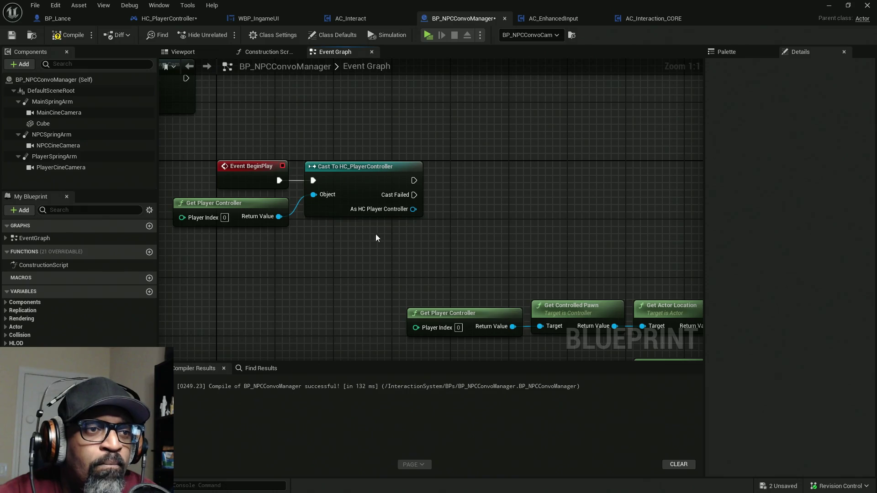
# Step: Compile BP_NPCConvoManager and save all assets
pyautogui.click(72, 37)
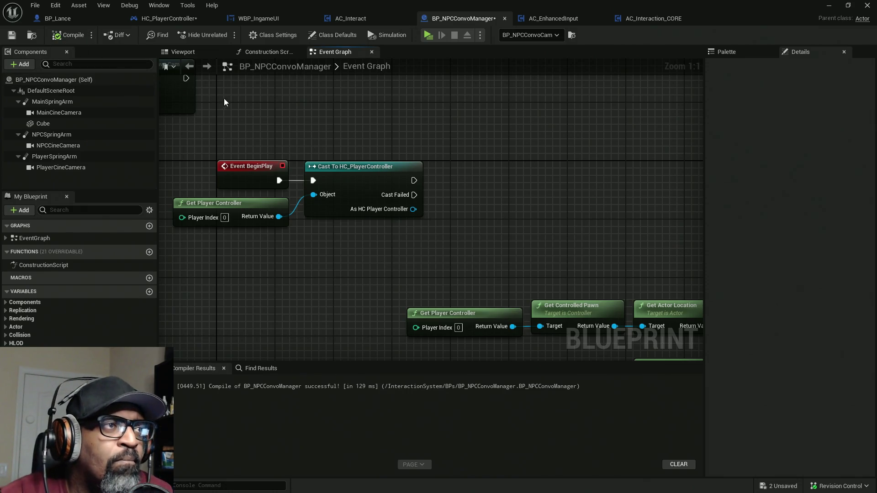
pyautogui.hotkey('ctrl', 'shift', 's')
pyautogui.click(168, 19)
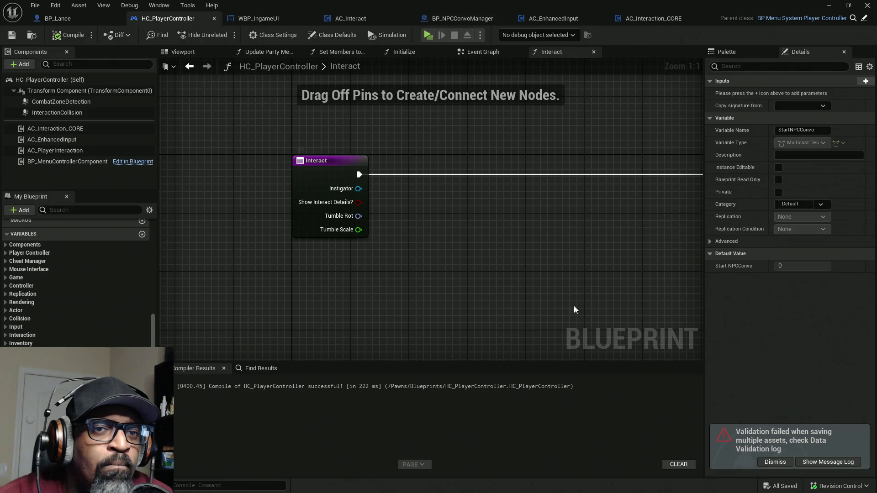
# Step: Recompile HC_PlayerController and clear its undo history
pyautogui.click(69, 36)
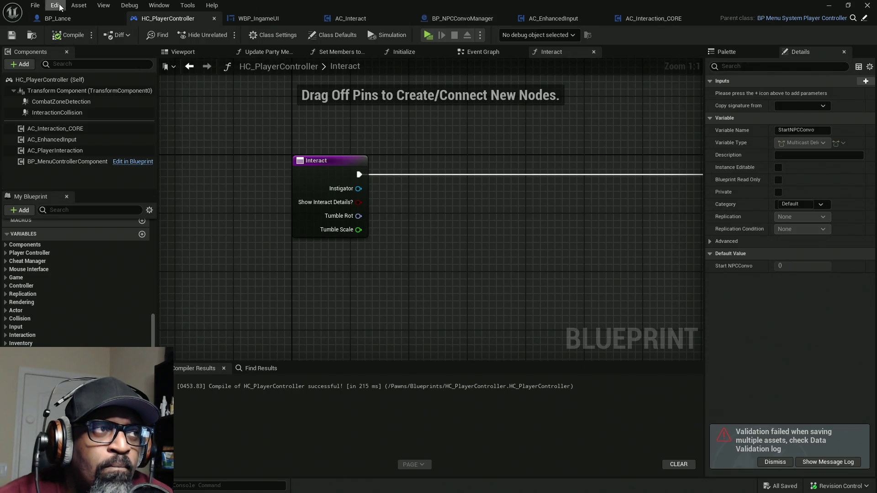
pyautogui.click(56, 5)
pyautogui.click(69, 49)
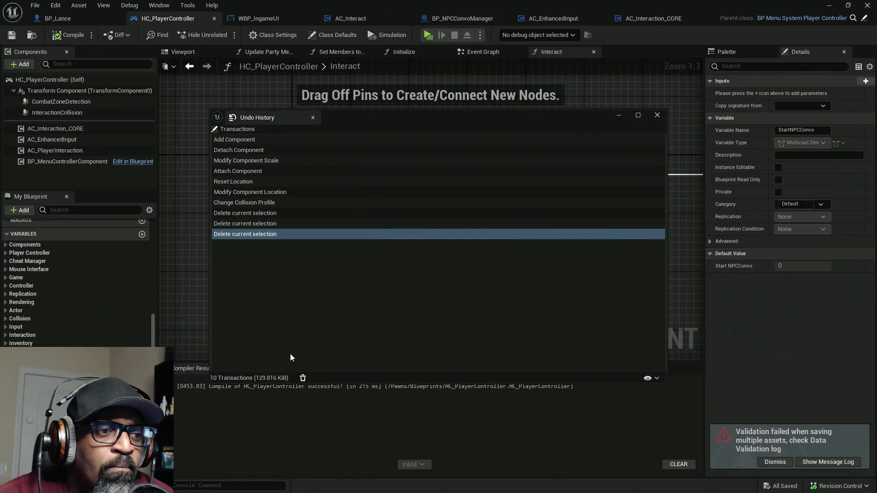
pyautogui.click(302, 377)
pyautogui.click(313, 118)
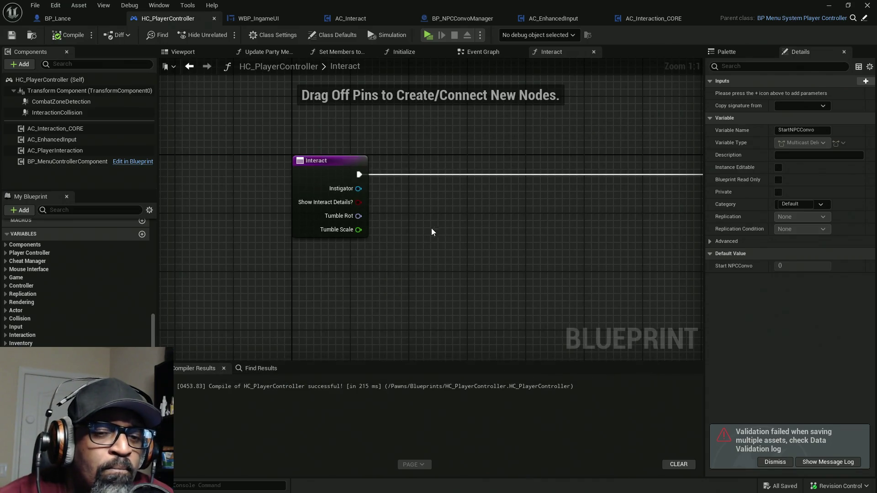
# Step: Review the StartNPCConvo dispatcher's signature graph and details, then return to the Interact graph
pyautogui.moveTo(431, 231); pyautogui.dragTo(432, 141)
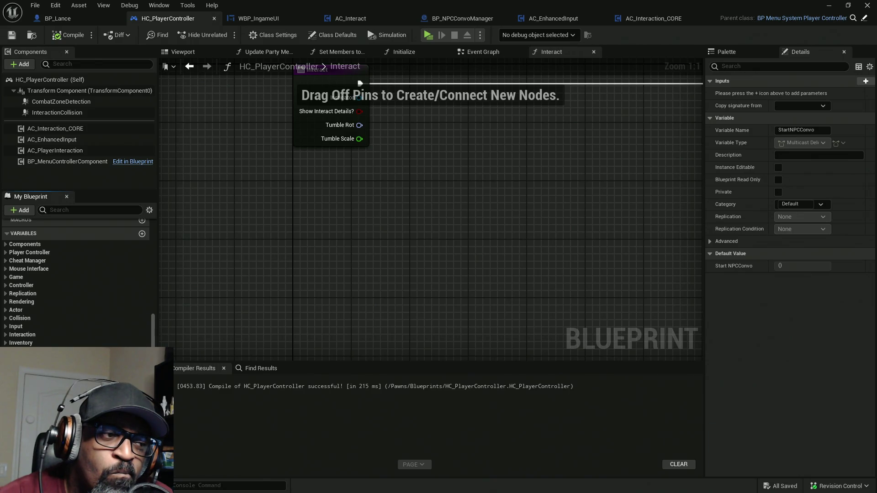
pyautogui.doubleClick(41, 356)
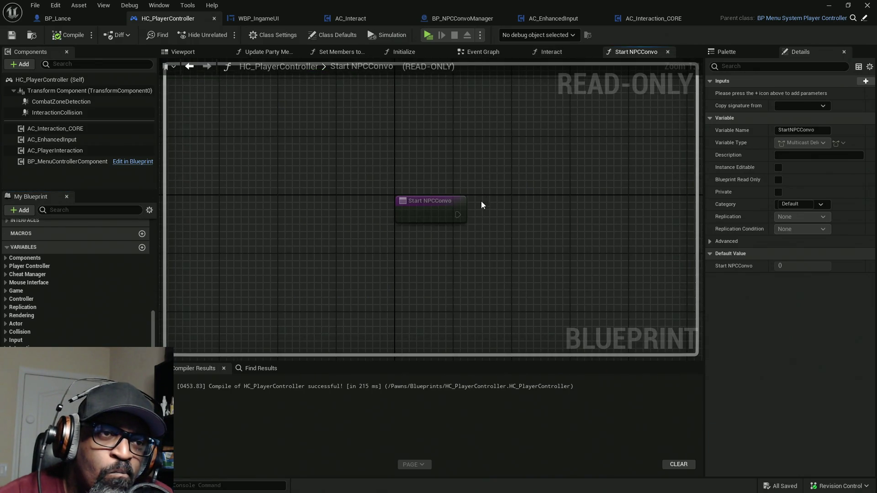
pyautogui.moveTo(481, 204); pyautogui.dragTo(395, 268)
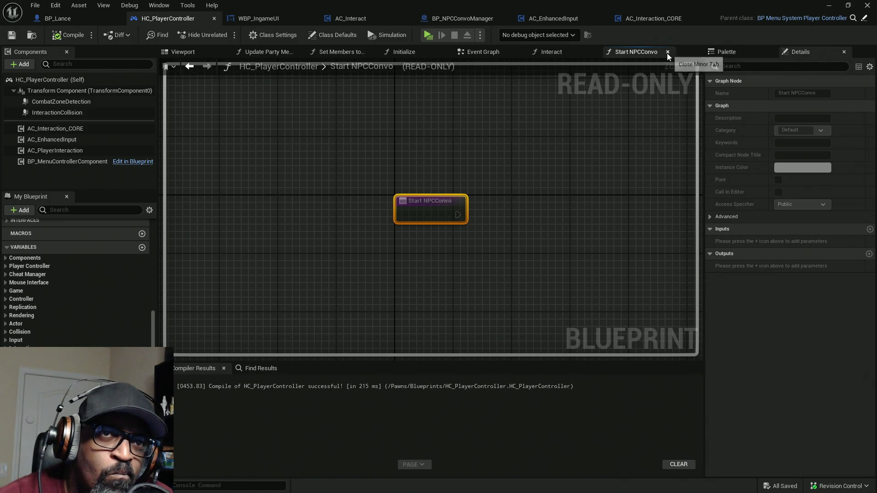
pyautogui.click(667, 51)
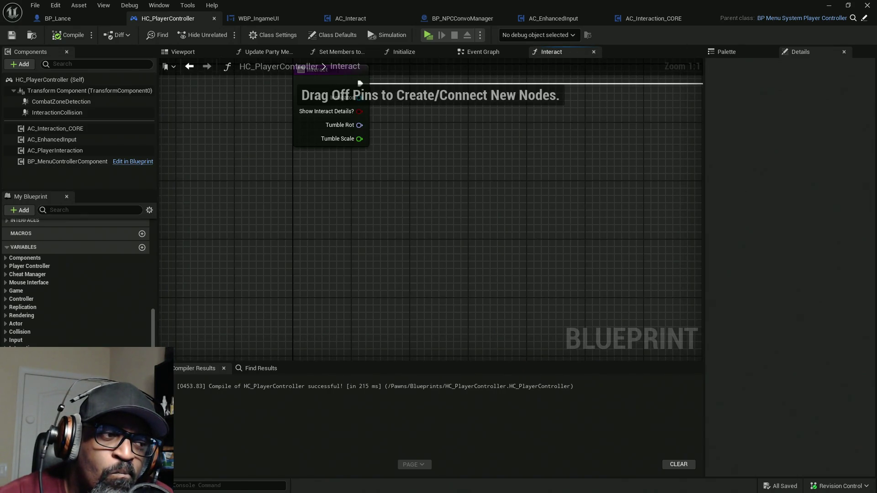
pyautogui.scroll(-1, 77, 283)
pyautogui.click(41, 356)
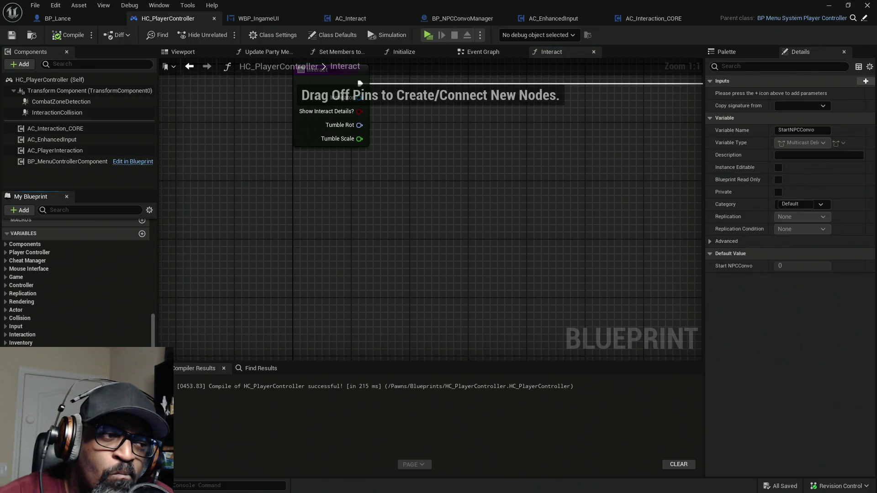
pyautogui.doubleClick(41, 357)
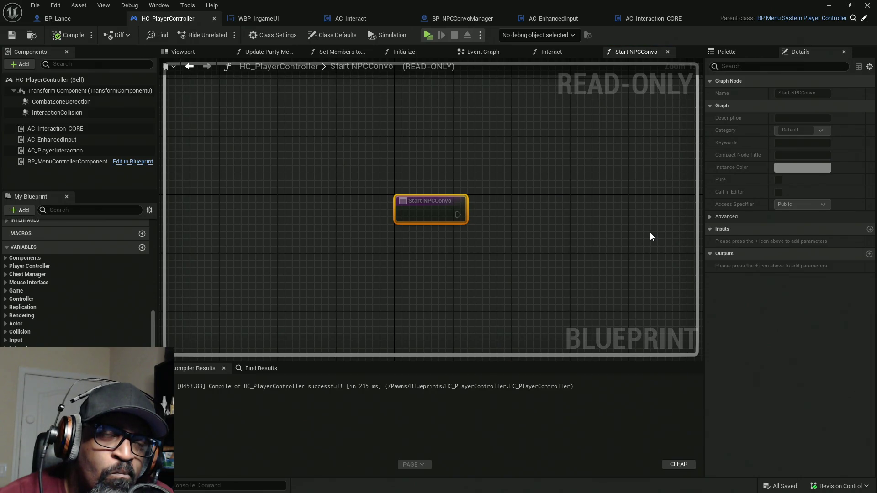
pyautogui.click(668, 52)
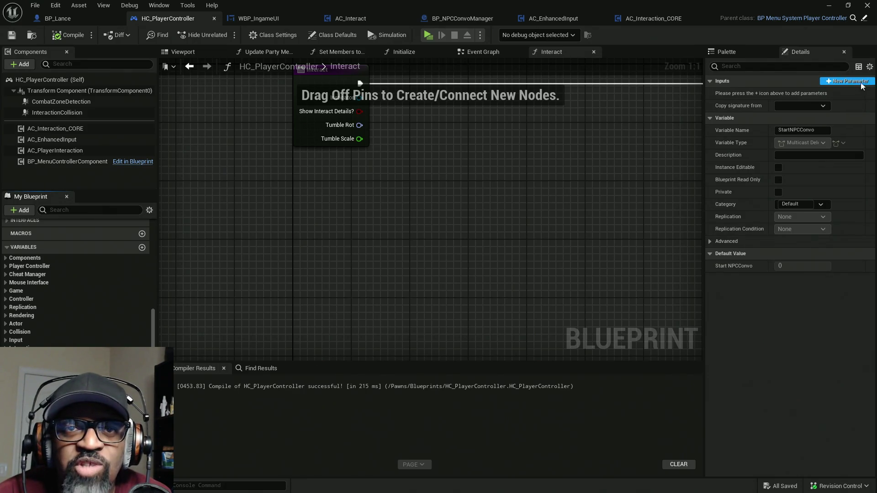
# Step: Add a StartNPCConvo input typed as an Actor object reference array
pyautogui.click(869, 66)
pyautogui.click(870, 67)
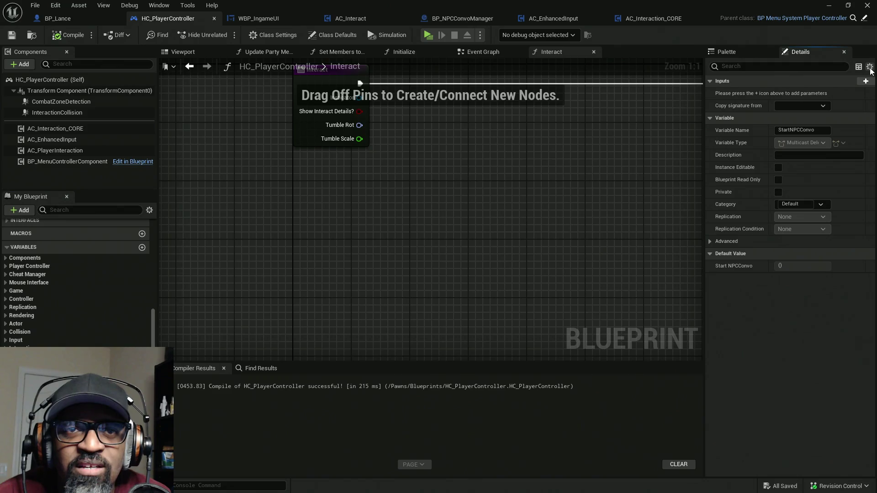
pyautogui.click(865, 81)
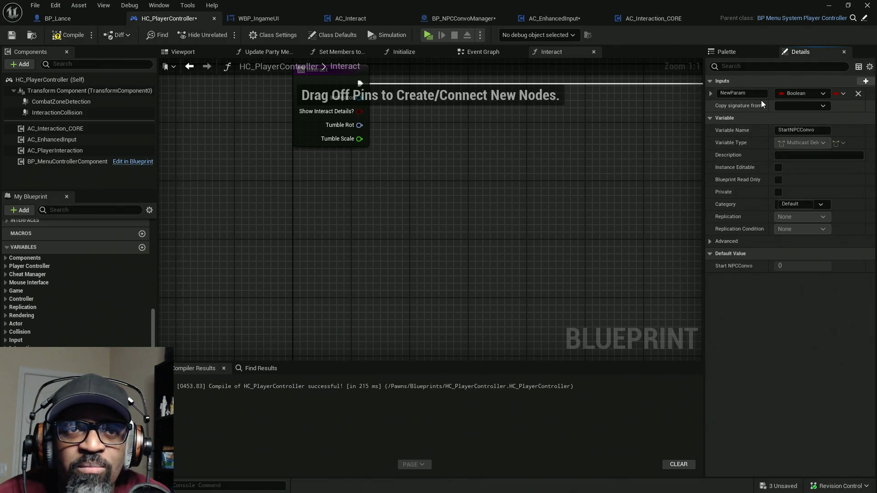
pyautogui.click(804, 93)
pyautogui.click(846, 95)
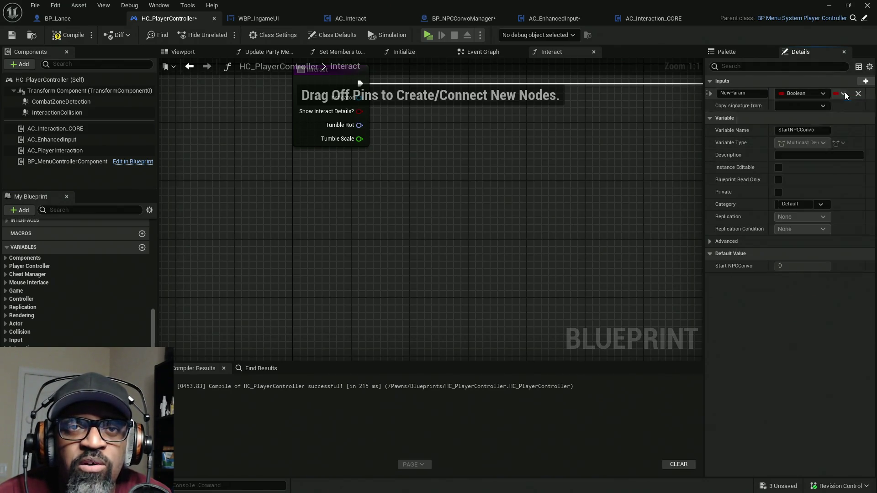
pyautogui.click(845, 95)
pyautogui.click(833, 120)
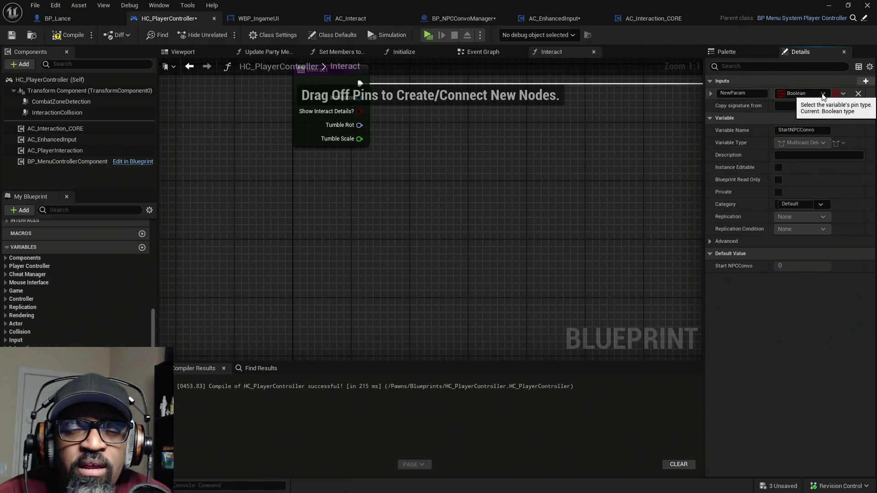
pyautogui.click(823, 94)
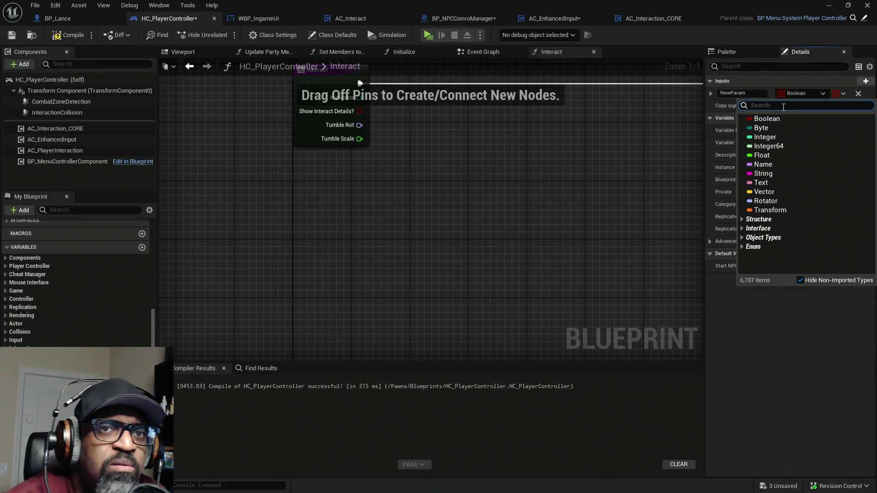
pyautogui.write('actor')
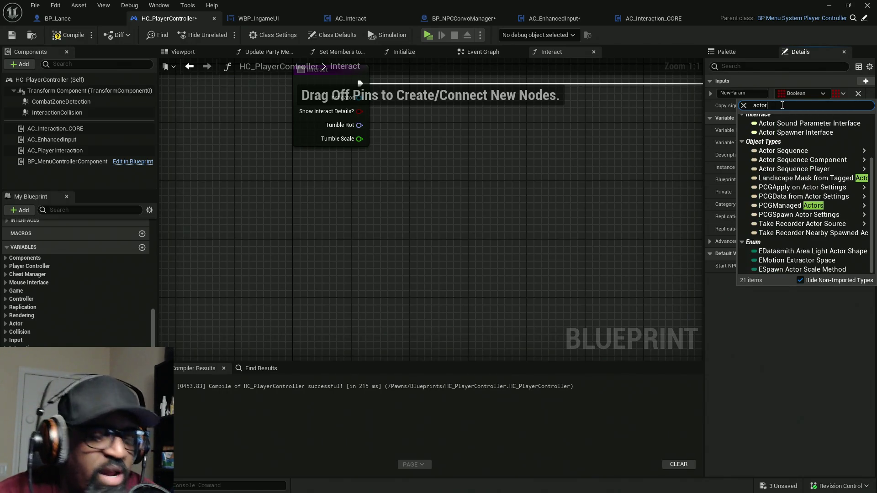
pyautogui.click(804, 162)
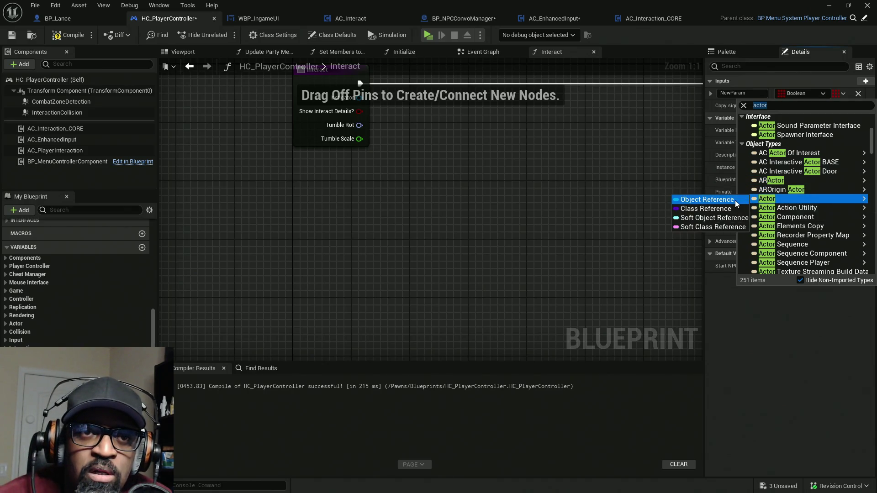
pyautogui.click(735, 200)
# Step: Rename the input to ConvoParty, compile HC_PlayerController and save all
pyautogui.click(745, 93)
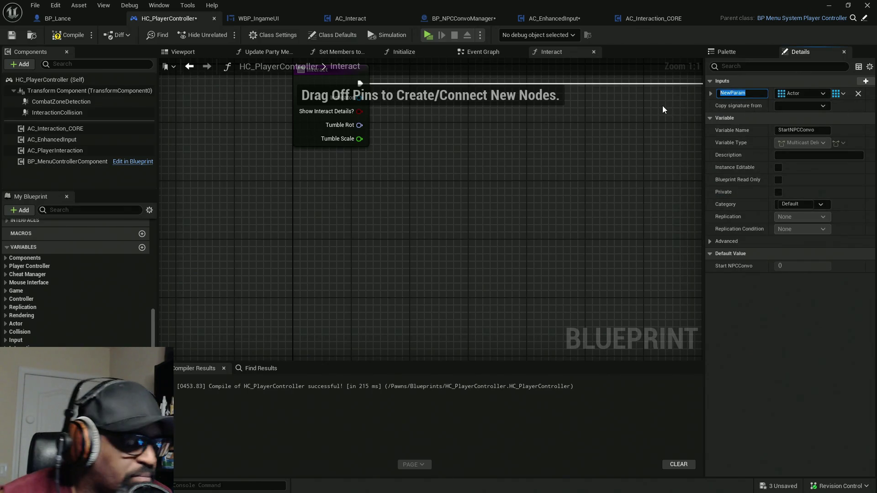
pyautogui.write('Con')
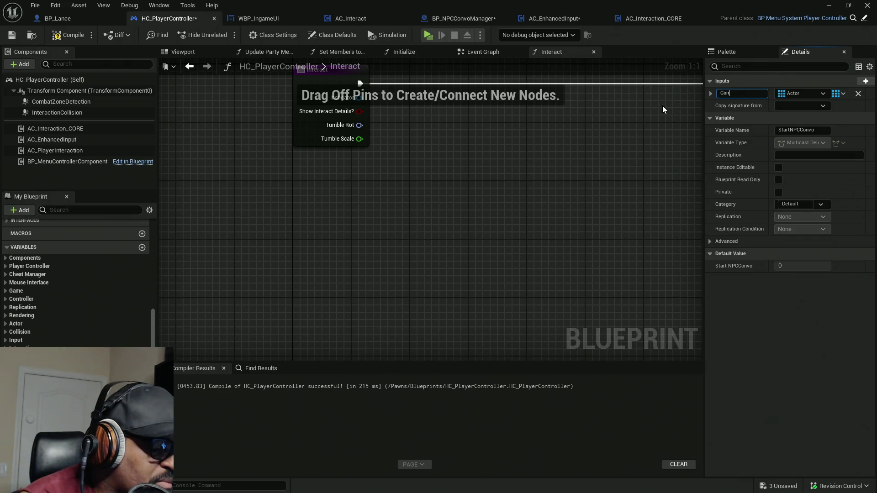
pyautogui.write('vo')
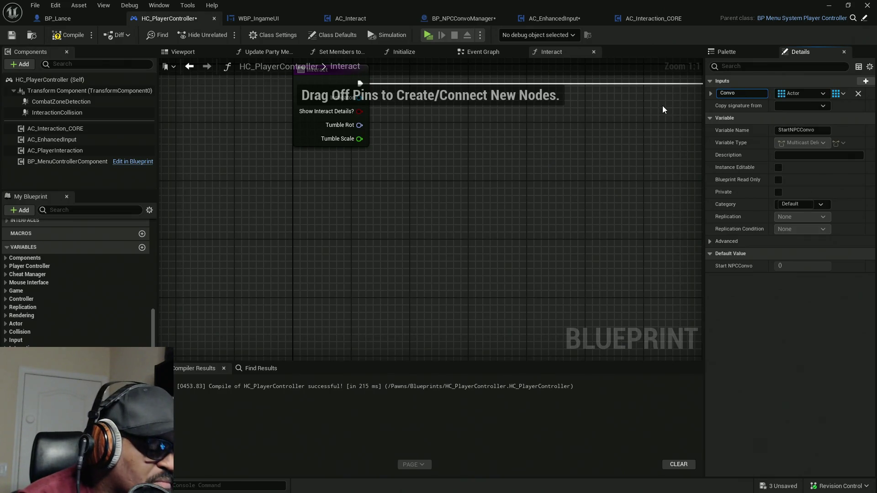
pyautogui.write('Partici')
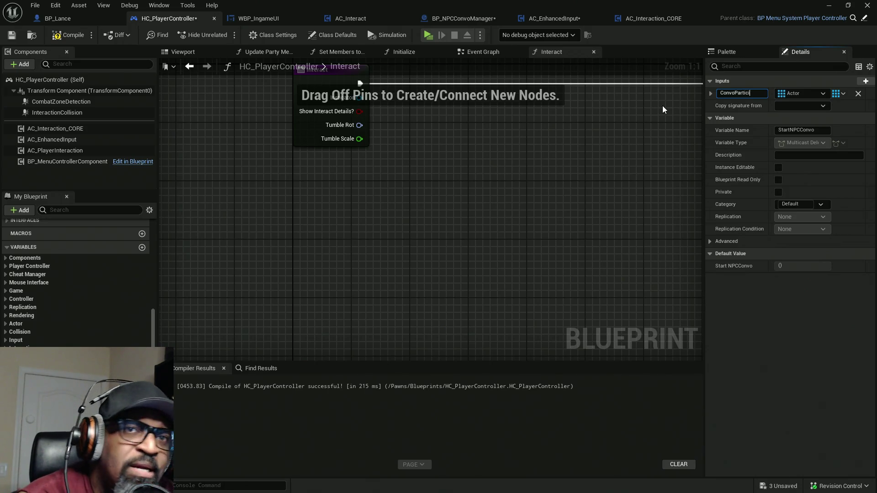
pyautogui.press('BackSpace')
pyautogui.press('BackSpace')
pyautogui.press('BackSpace')
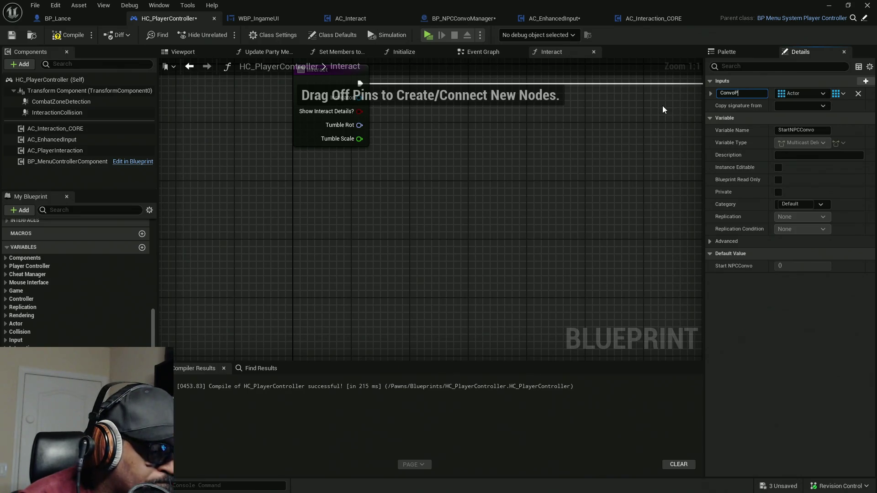
pyautogui.write('arty')
pyautogui.press('Return')
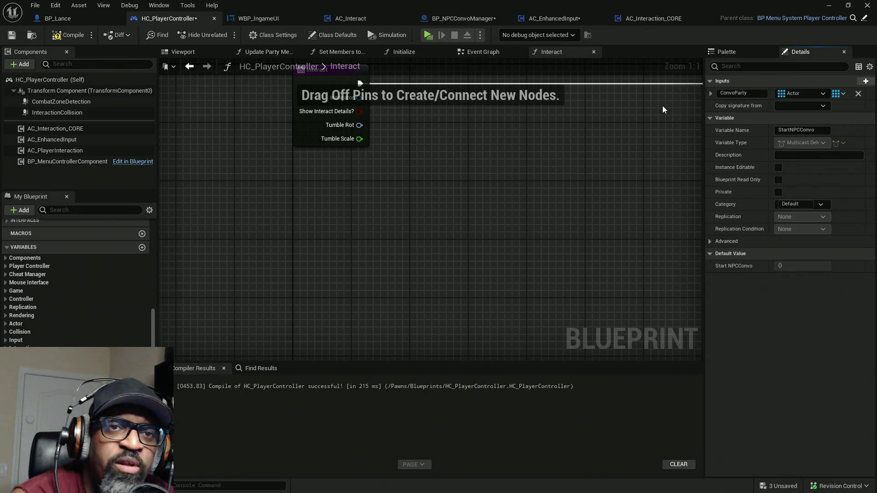
pyautogui.click(68, 35)
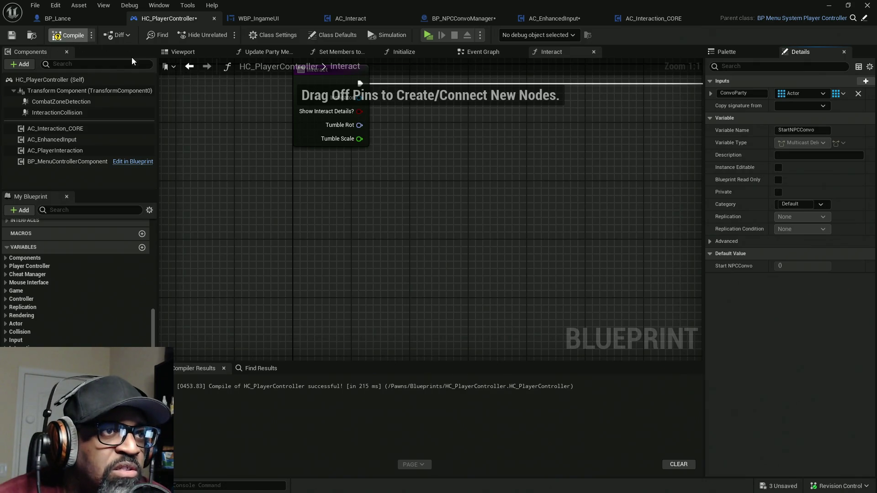
pyautogui.hotkey('ctrl', 'shift', 's')
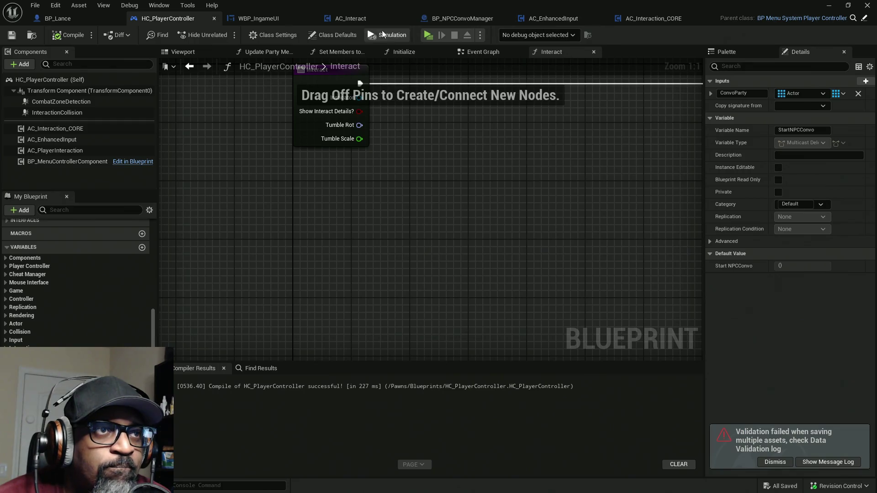
pyautogui.click(477, 20)
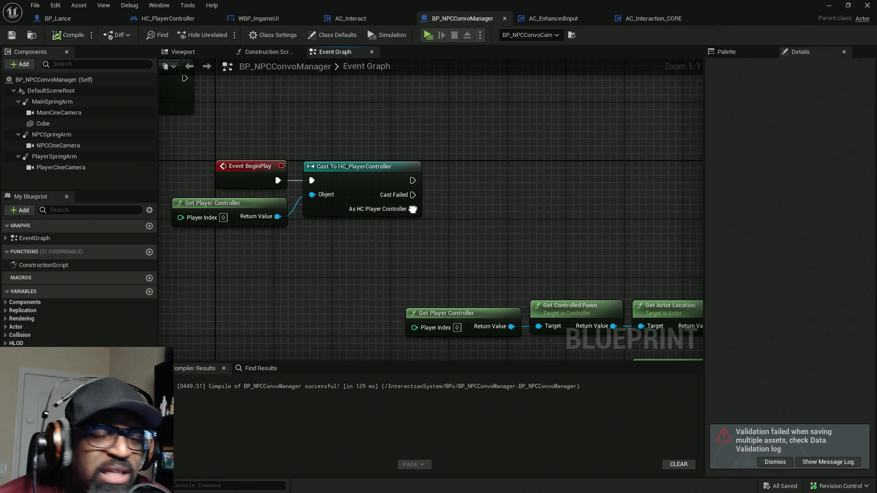
pyautogui.moveTo(385, 209); pyautogui.dragTo(451, 173)
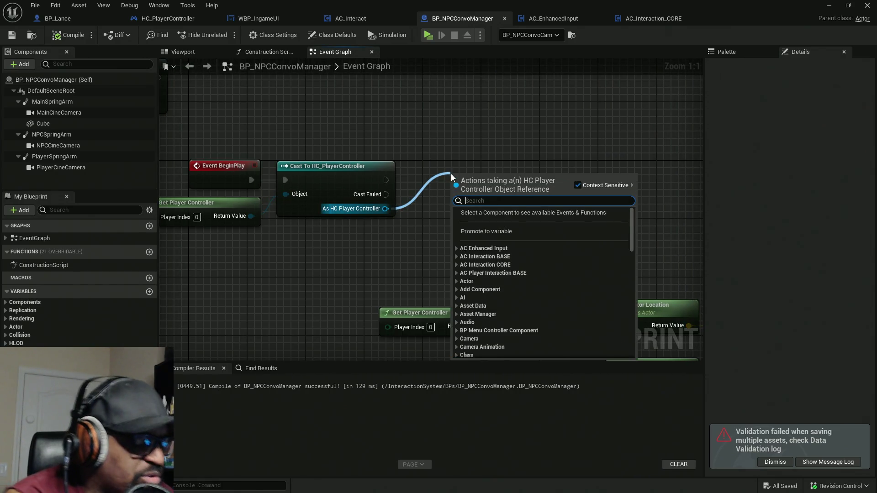
pyautogui.write('bind ')
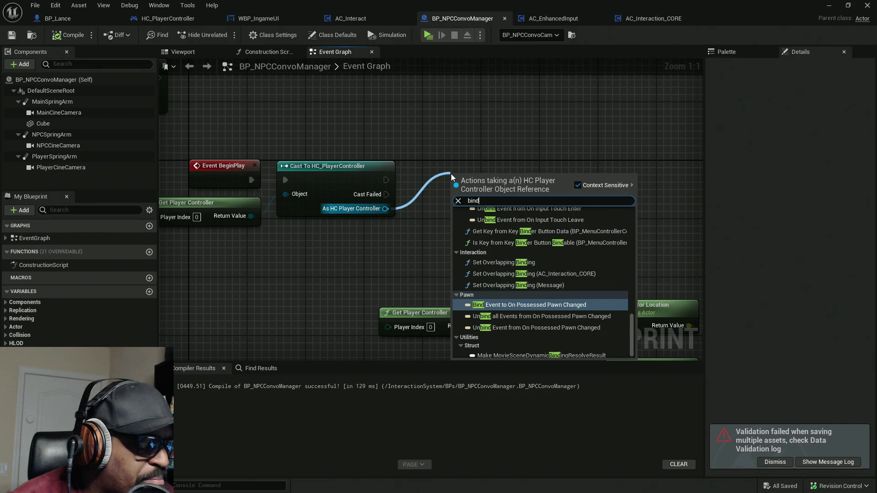
pyautogui.write('start')
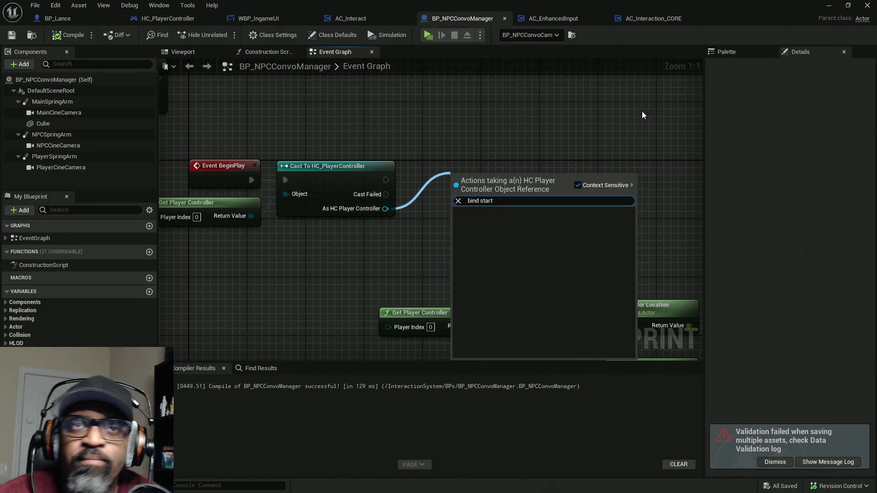
pyautogui.click(736, 54)
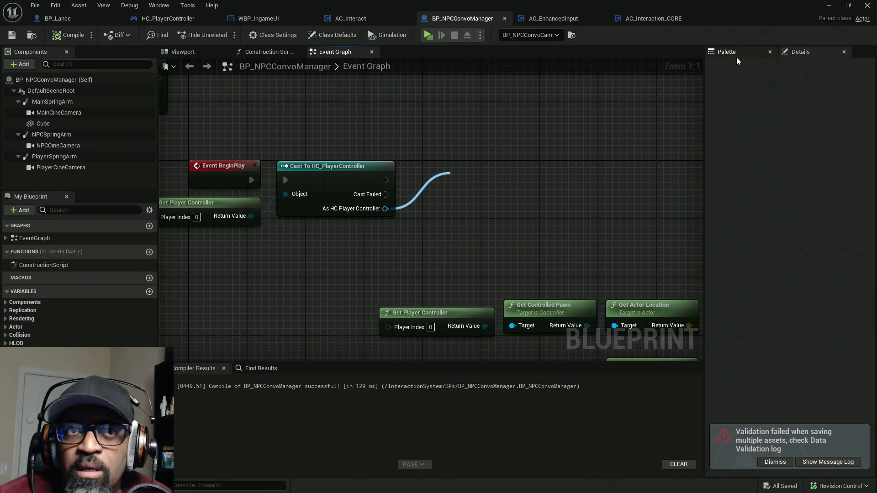
pyautogui.click(773, 220)
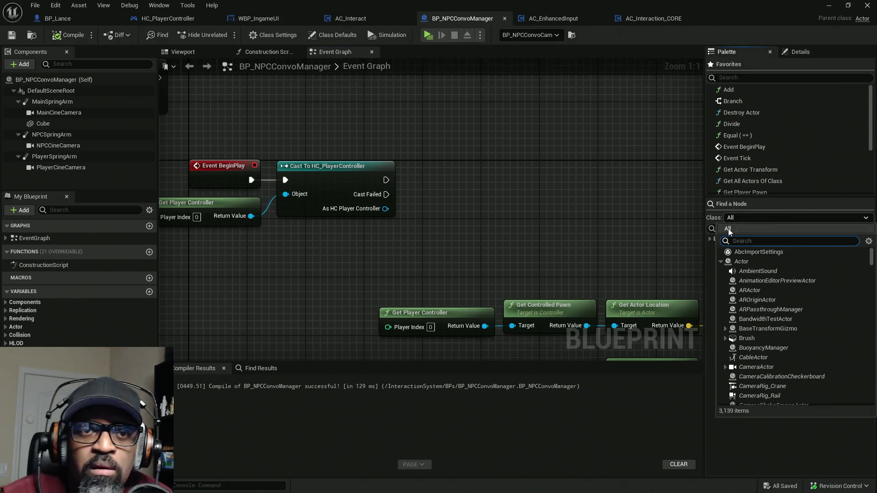
pyautogui.click(768, 431)
pyautogui.click(767, 228)
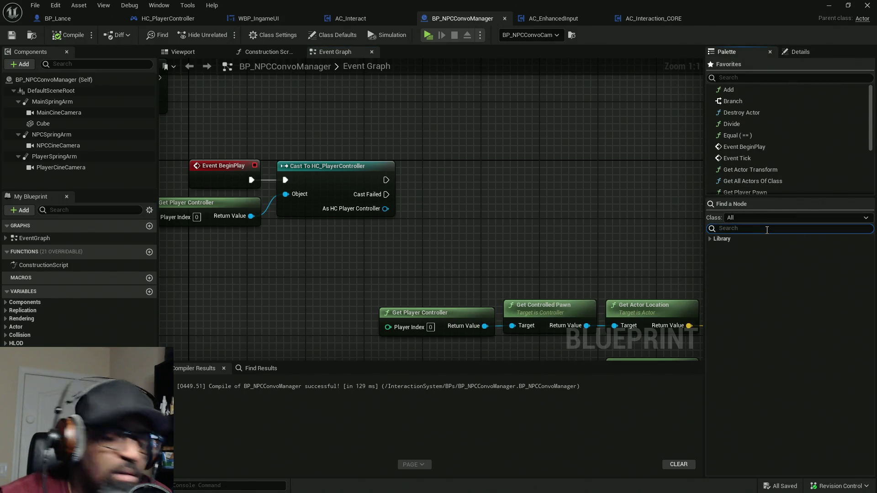
pyautogui.write('bind start')
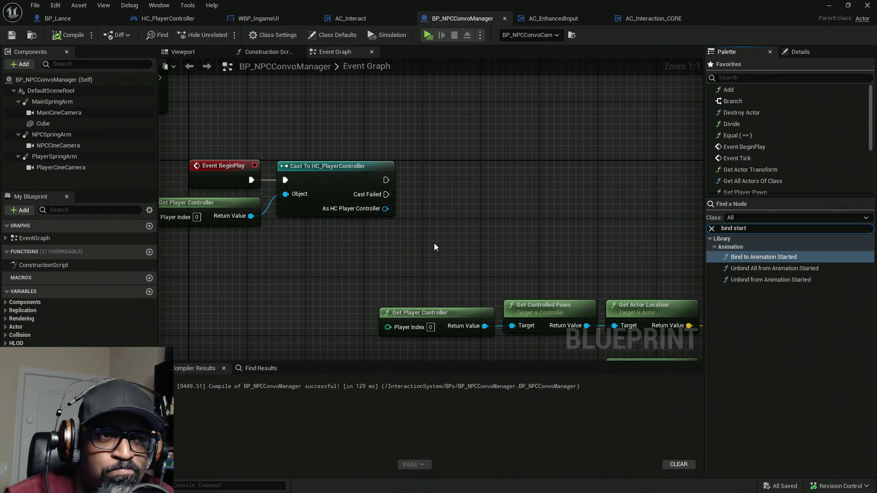
pyautogui.rightClick(494, 195)
pyautogui.write('bind start')
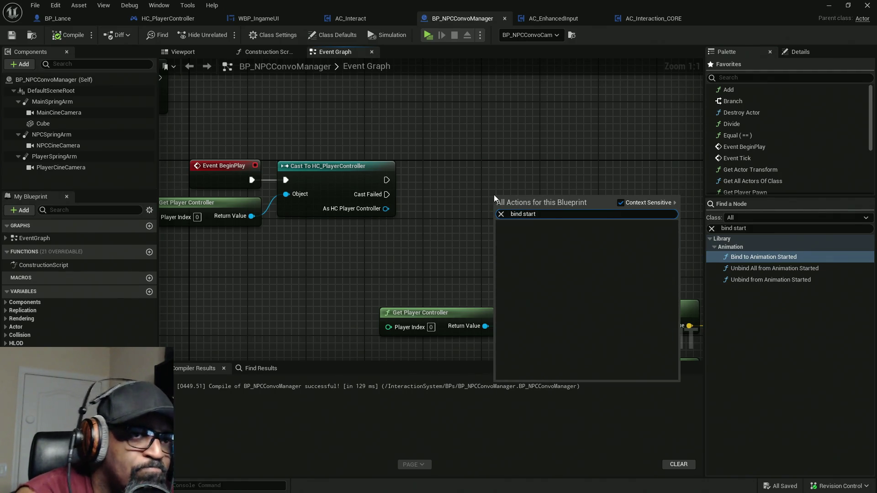
pyautogui.click(675, 204)
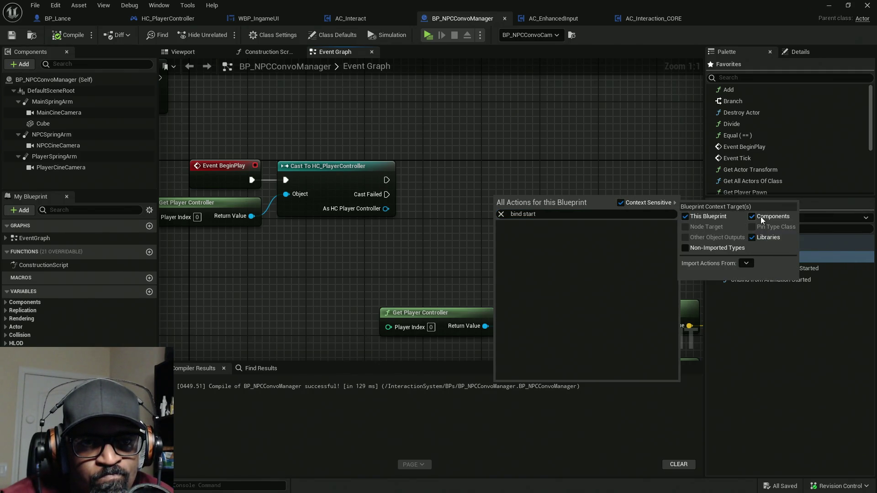
pyautogui.click(706, 248)
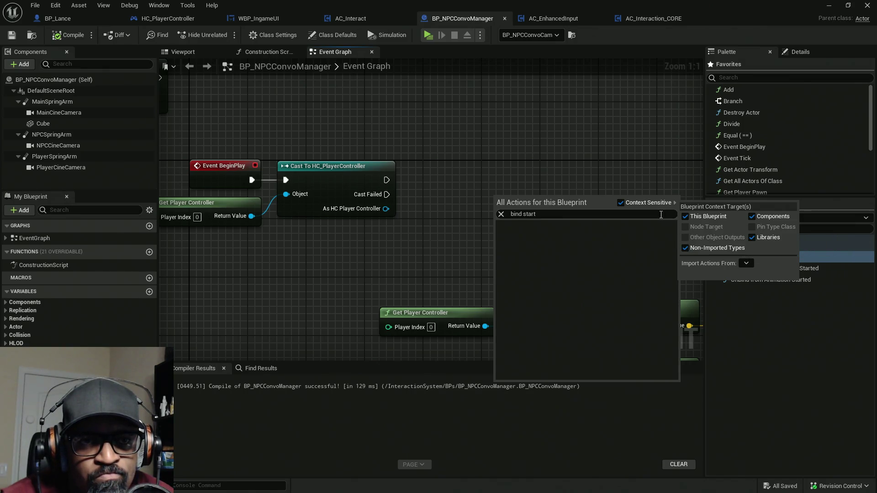
pyautogui.click(620, 202)
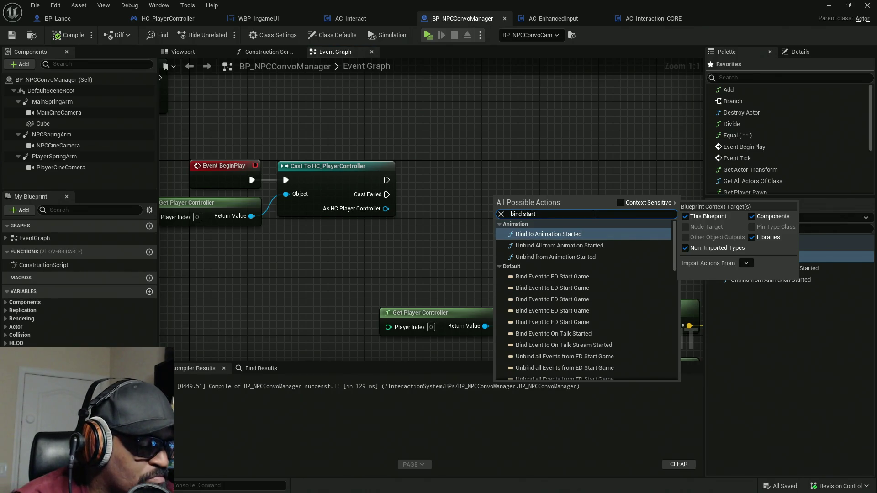
pyautogui.write('npc')
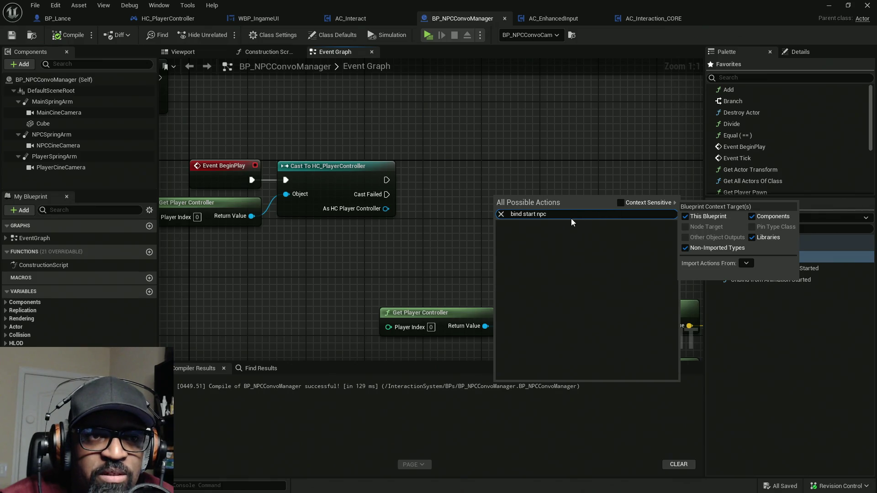
pyautogui.moveTo(546, 214); pyautogui.dragTo(510, 214)
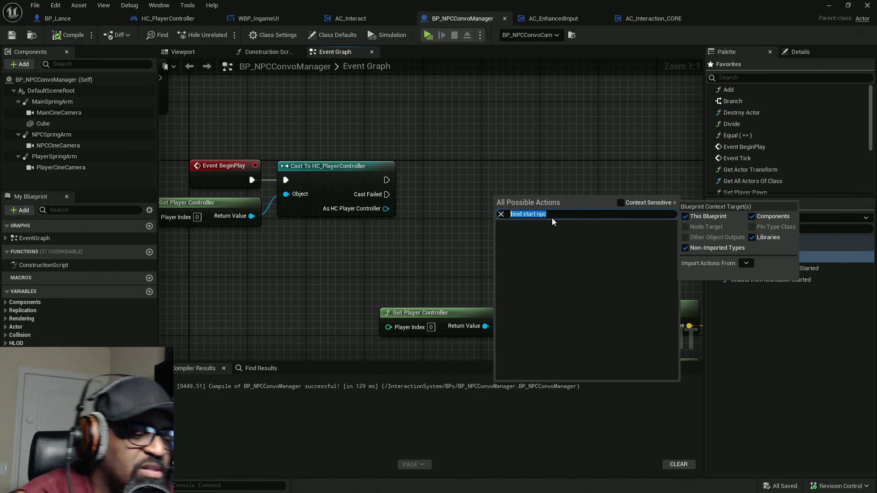
pyautogui.click(552, 219)
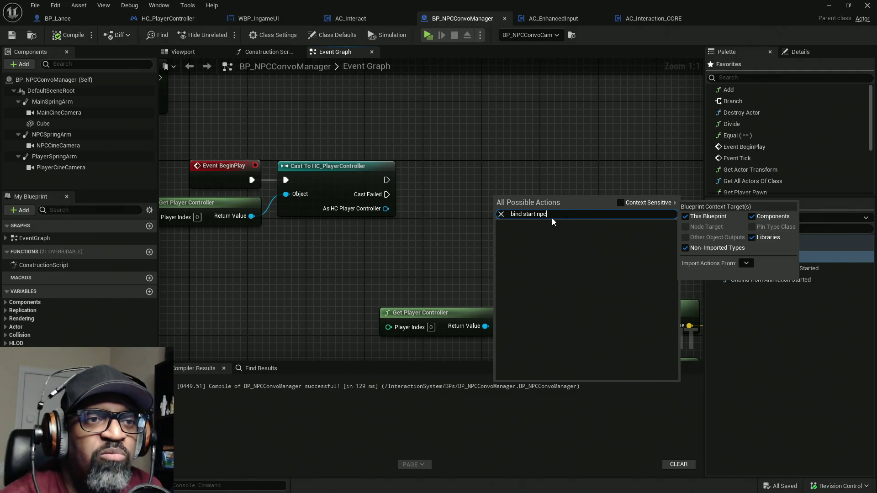
pyautogui.press('BackSpace')
pyautogui.press('BackSpace')
pyautogui.press('BackSpace')
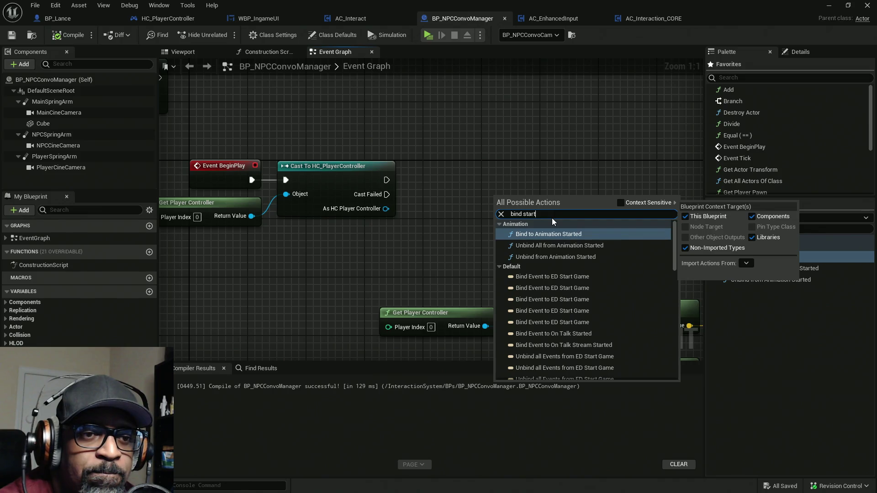
pyautogui.click(491, 165)
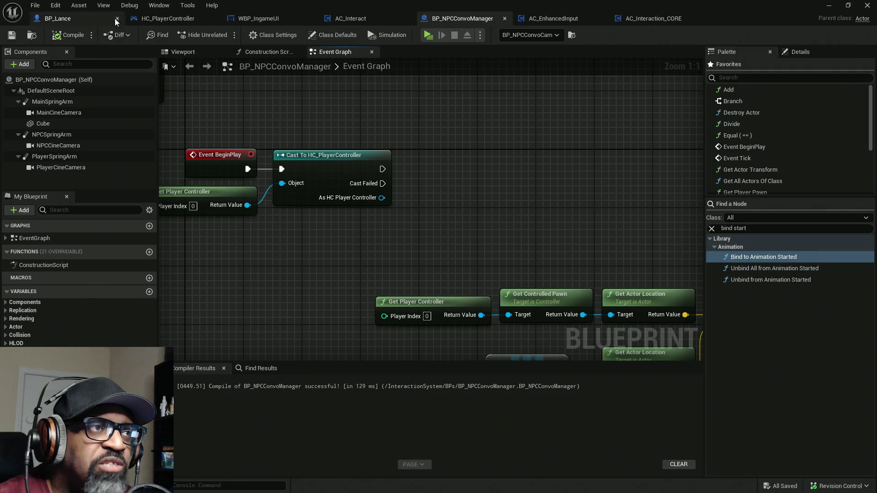
# Step: Create a Bind Event to Start NPCConvo node in HC_PlayerController and paste it into BP_NPCConvoManager
pyautogui.click(165, 19)
pyautogui.rightClick(423, 200)
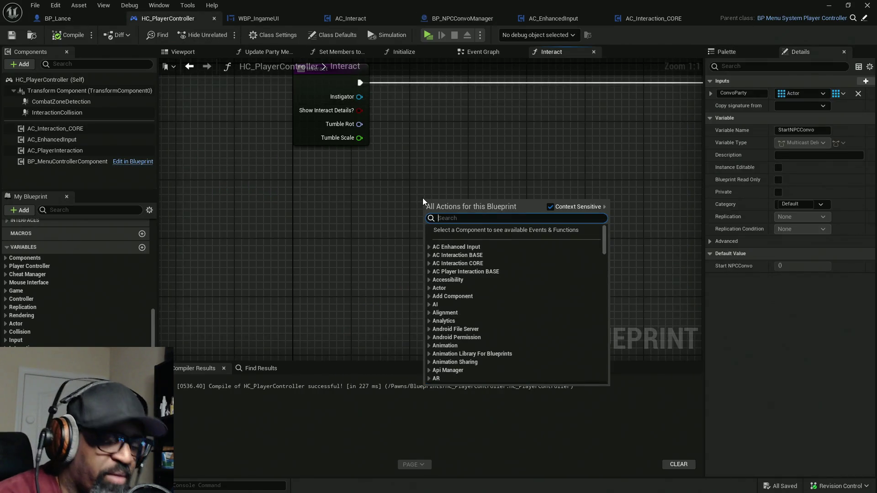
pyautogui.write('bind')
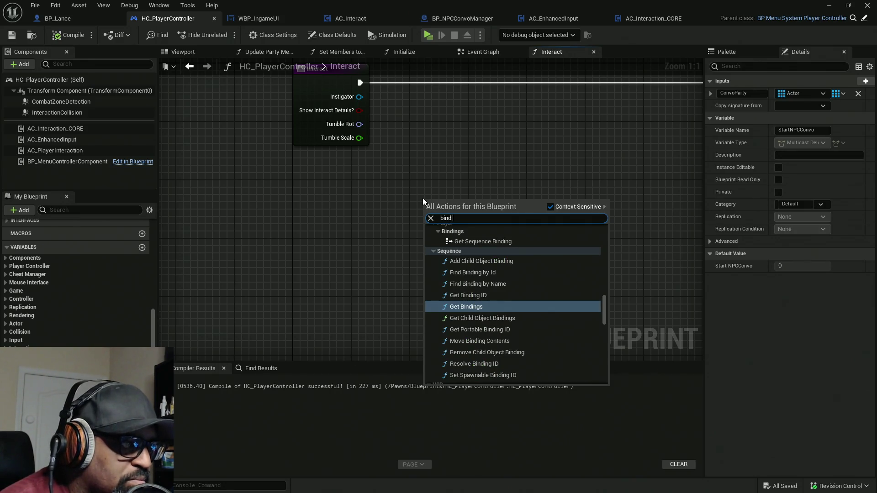
pyautogui.write(' start')
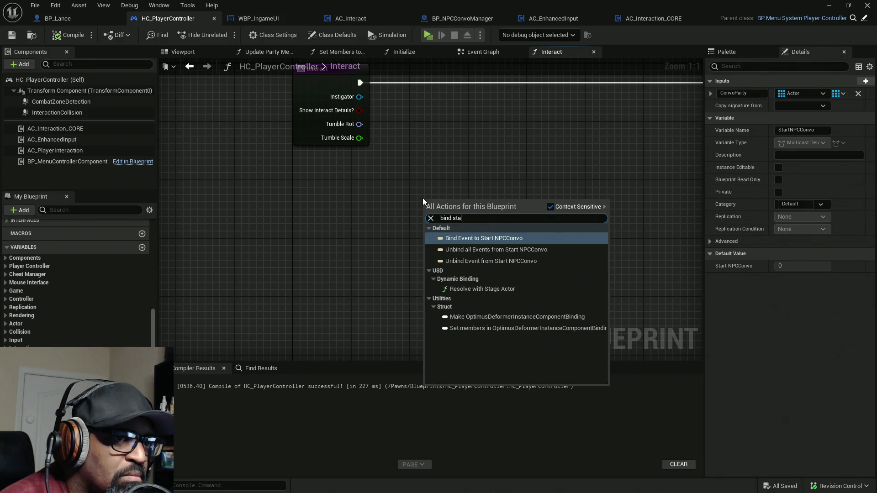
pyautogui.click(486, 239)
pyautogui.moveTo(429, 162); pyautogui.dragTo(502, 290)
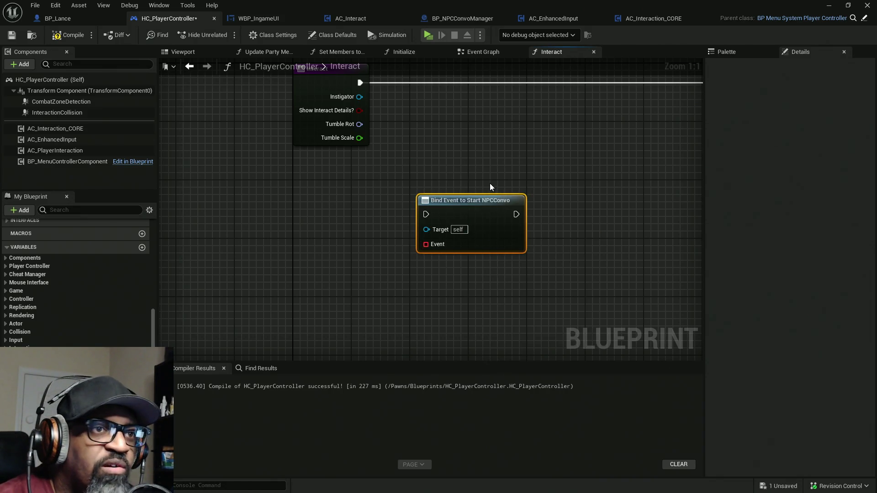
pyautogui.press('Delete')
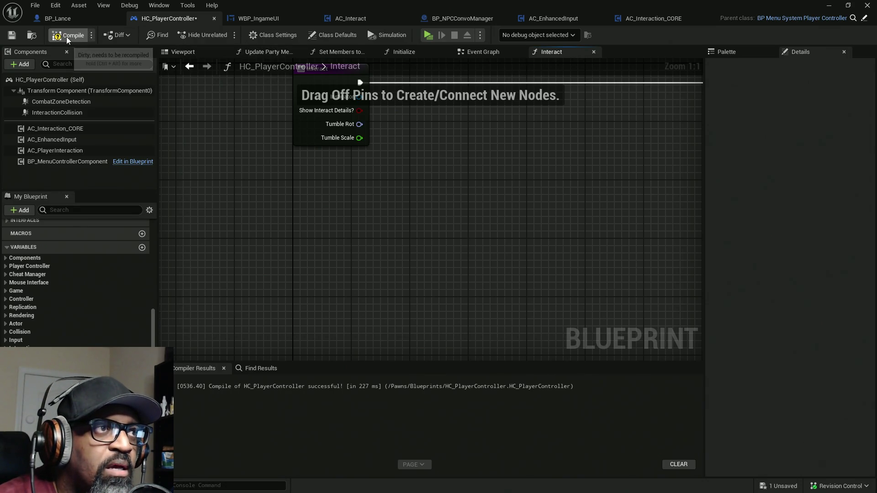
pyautogui.click(67, 36)
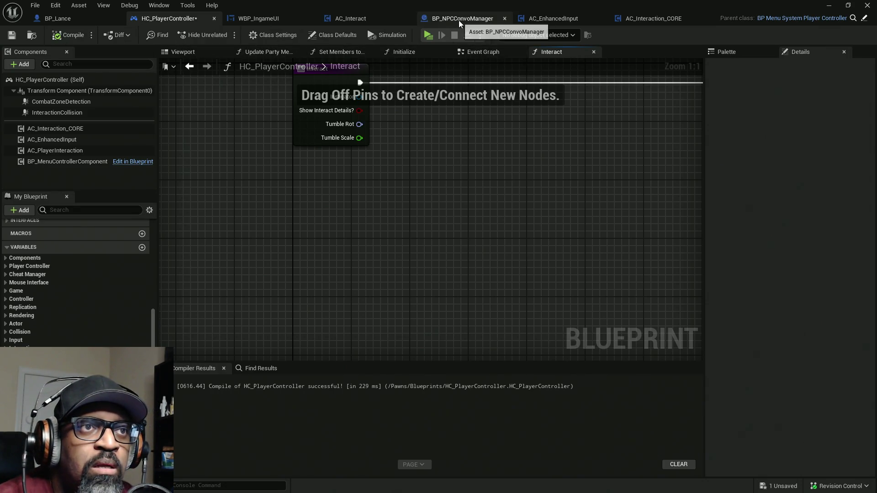
pyautogui.click(458, 20)
pyautogui.hotkey('ctrl', 'v')
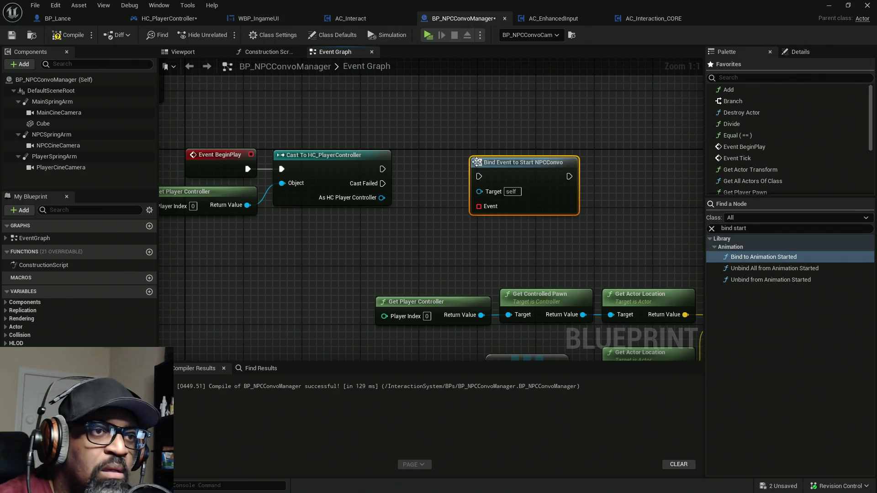
# Step: Wire the bind node's Target to As HC Player Controller and run it after the cast
pyautogui.moveTo(479, 191); pyautogui.dragTo(382, 197)
pyautogui.moveTo(382, 169)
pyautogui.mouseDown()
pyautogui.moveTo(409, 184)
pyautogui.moveTo(479, 176)
pyautogui.moveTo(454, 172)
pyautogui.mouseUp()
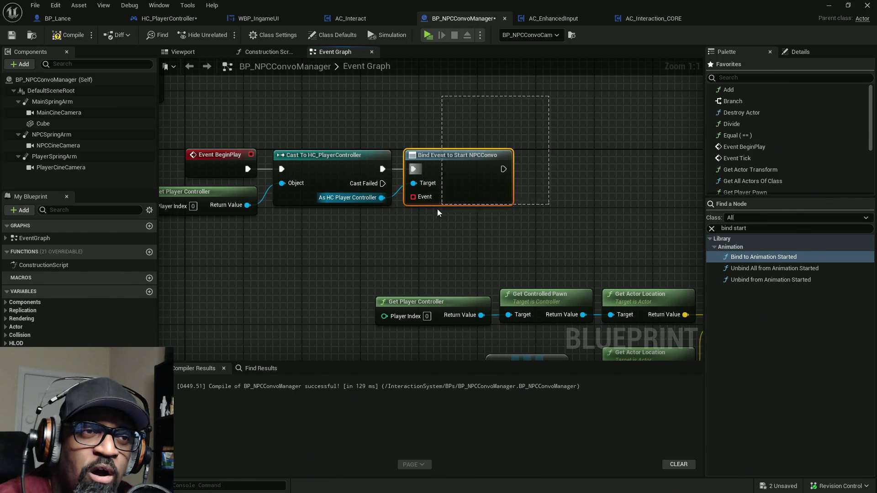
pyautogui.moveTo(564, 118)
pyautogui.mouseDown()
pyautogui.moveTo(544, 145)
pyautogui.moveTo(399, 231)
pyautogui.mouseUp()
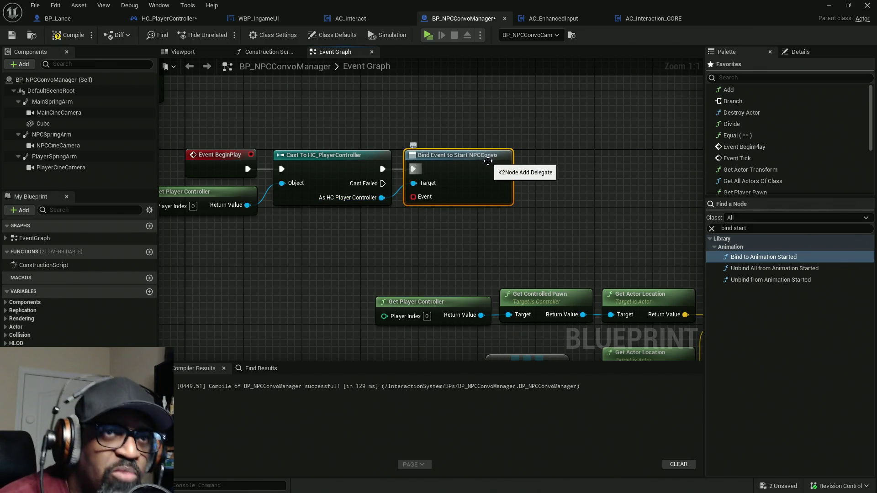
# Step: Feed the bind's Event pin from a Create Event node with a matching custom event
pyautogui.moveTo(455, 143)
pyautogui.mouseDown()
pyautogui.moveTo(439, 170)
pyautogui.moveTo(408, 186)
pyautogui.mouseUp()
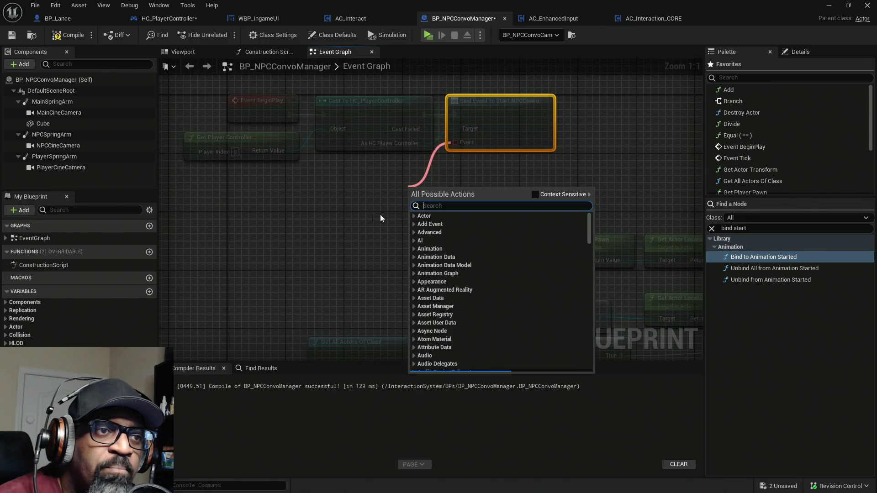
pyautogui.write('create')
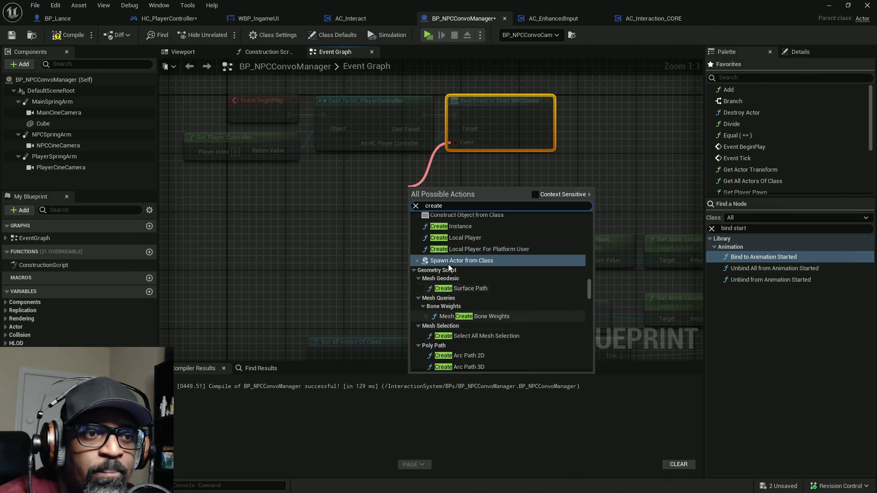
pyautogui.scroll(3, 492, 310)
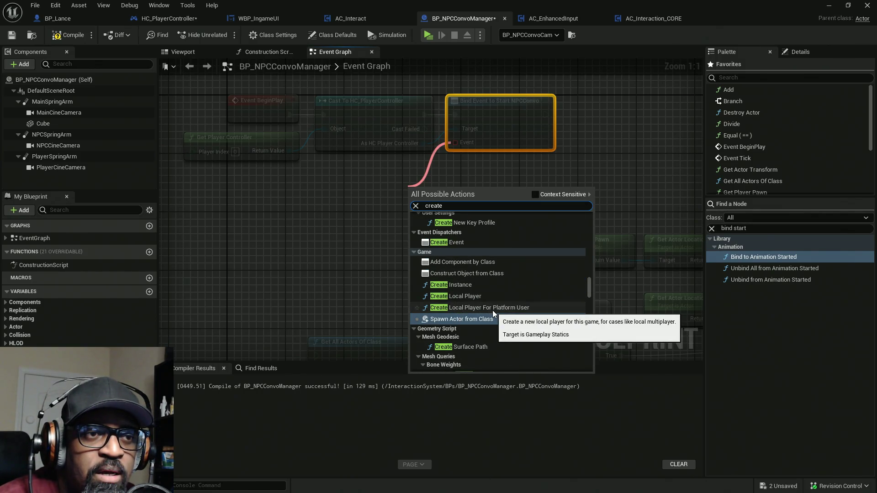
pyautogui.click(535, 195)
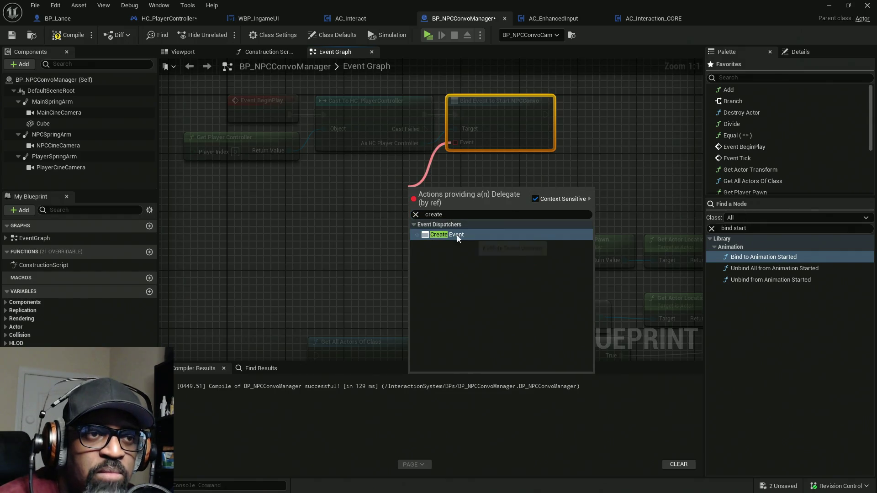
pyautogui.click(457, 234)
pyautogui.moveTo(491, 198)
pyautogui.mouseDown()
pyautogui.moveTo(387, 182)
pyautogui.moveTo(385, 174)
pyautogui.mouseUp()
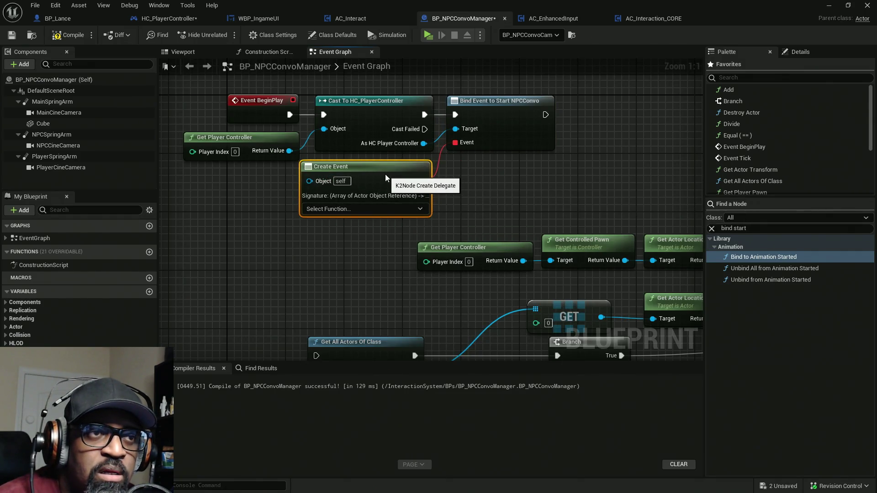
pyautogui.click(345, 209)
pyautogui.click(355, 250)
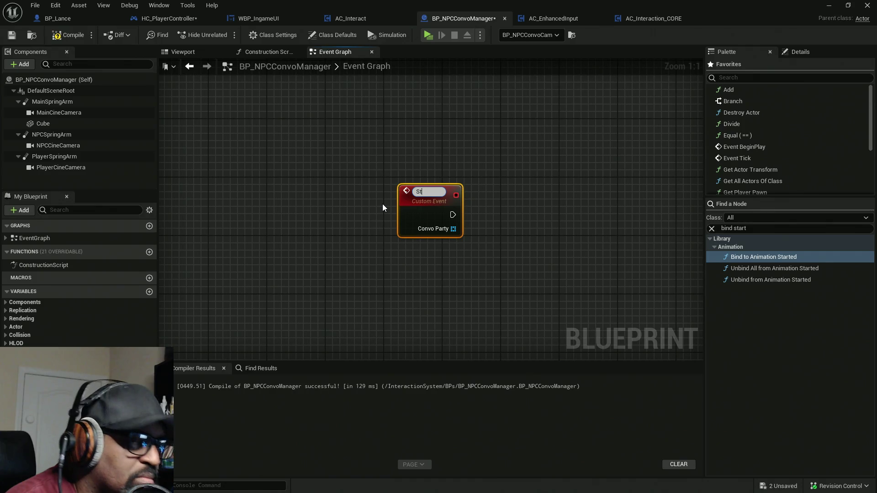
# Step: Name the new custom event StartConvo, correcting the typo
pyautogui.write('tartCOnvo')
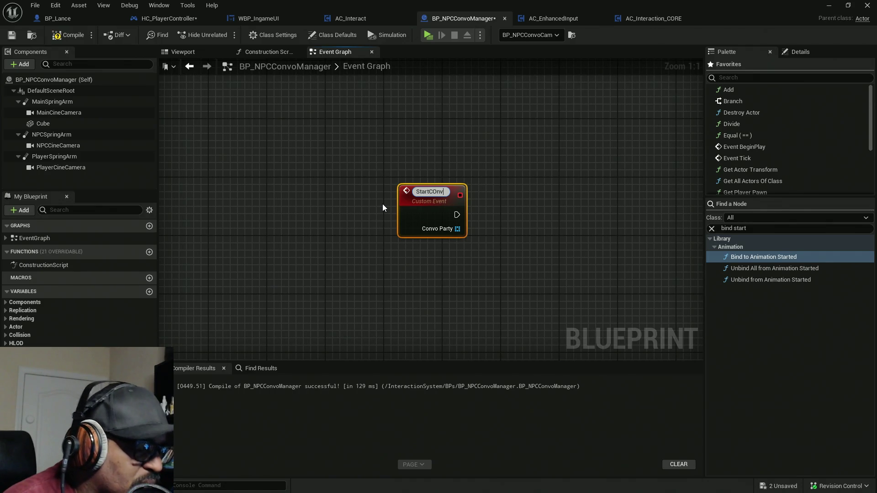
pyautogui.press('Return')
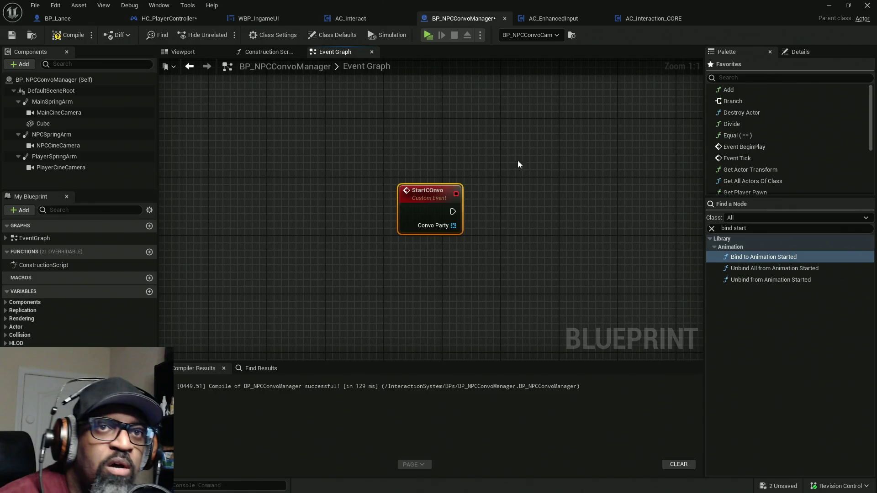
pyautogui.click(800, 53)
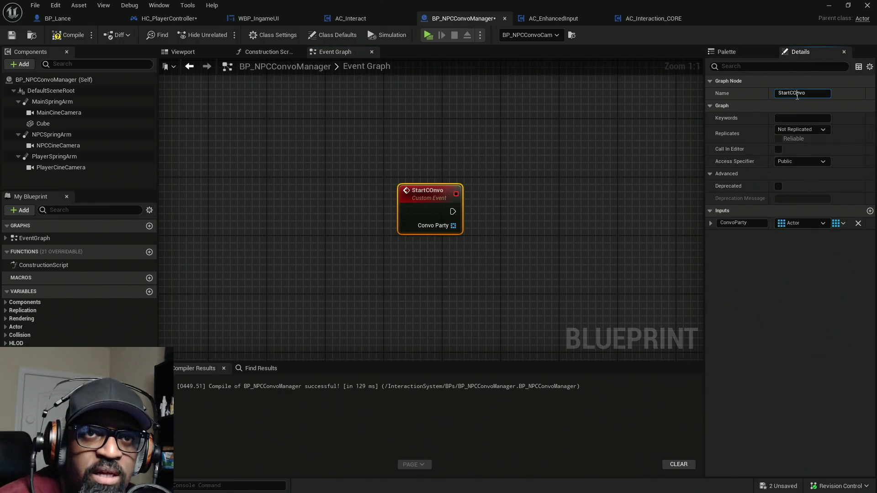
pyautogui.write('o')
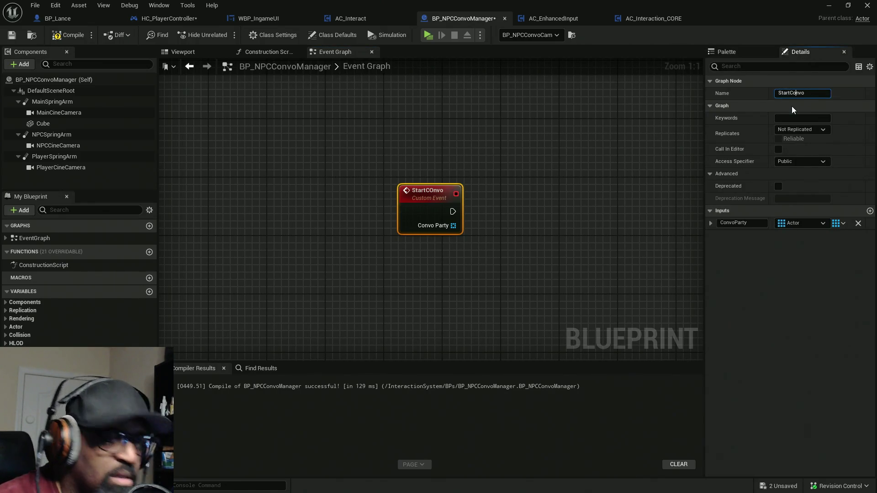
pyautogui.press('Return')
# Step: Move the StartConvo event next to Get All Actors Of Class
pyautogui.scroll(-5, 510, 236)
pyautogui.moveTo(511, 236); pyautogui.dragTo(343, 263)
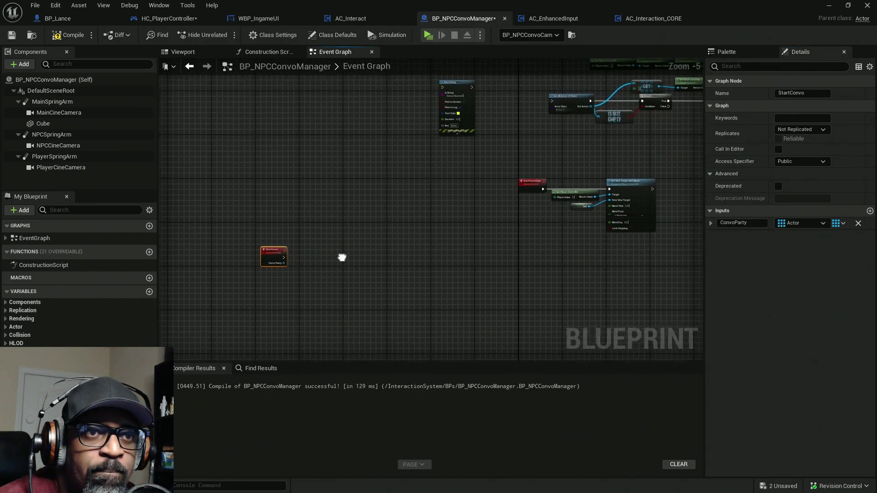
pyautogui.moveTo(276, 259); pyautogui.dragTo(533, 112)
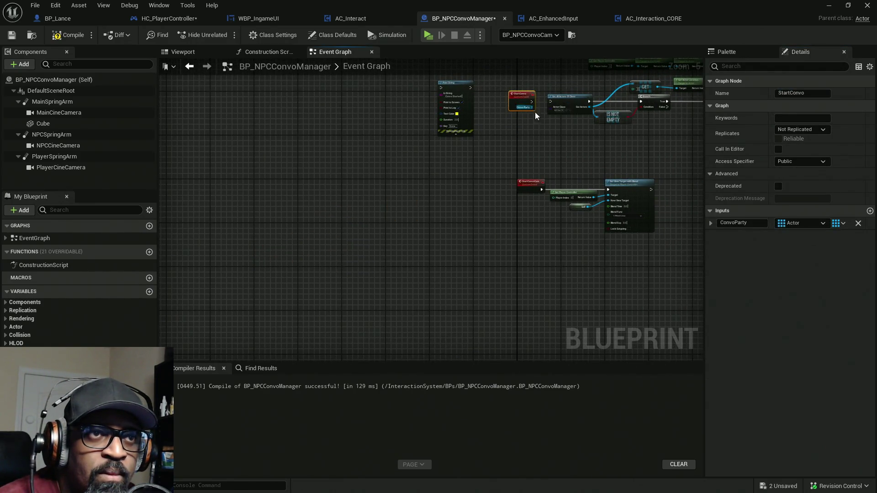
pyautogui.scroll(5, 532, 119)
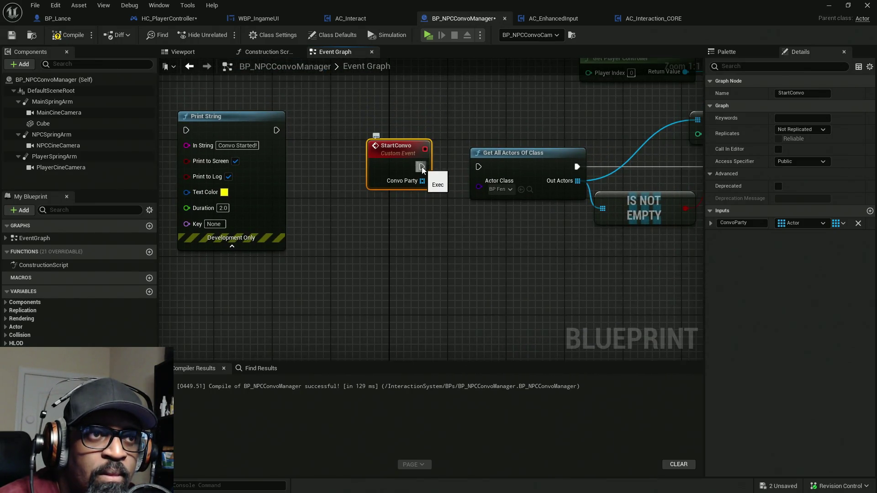
# Step: Connect StartConvo's execution to Get All Actors Of Class and arrange the nearby nodes
pyautogui.moveTo(421, 167); pyautogui.dragTo(478, 166)
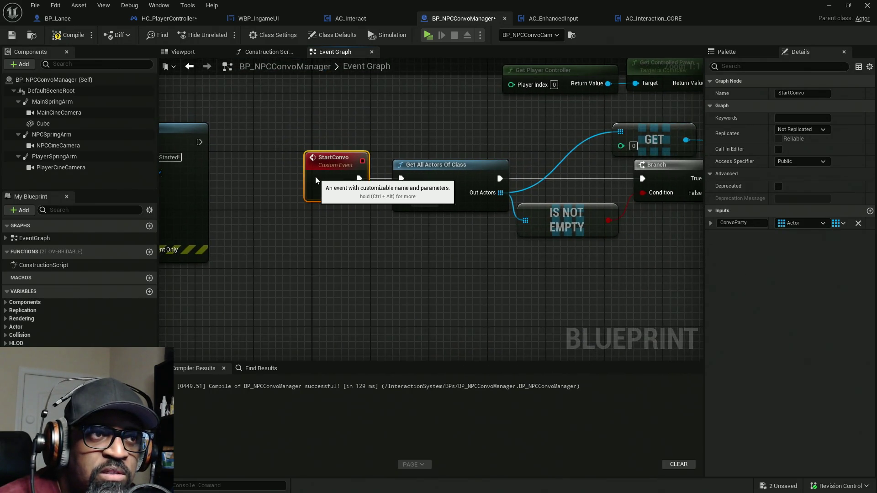
pyautogui.moveTo(316, 180); pyautogui.dragTo(323, 181)
pyautogui.moveTo(460, 237); pyautogui.dragTo(341, 280)
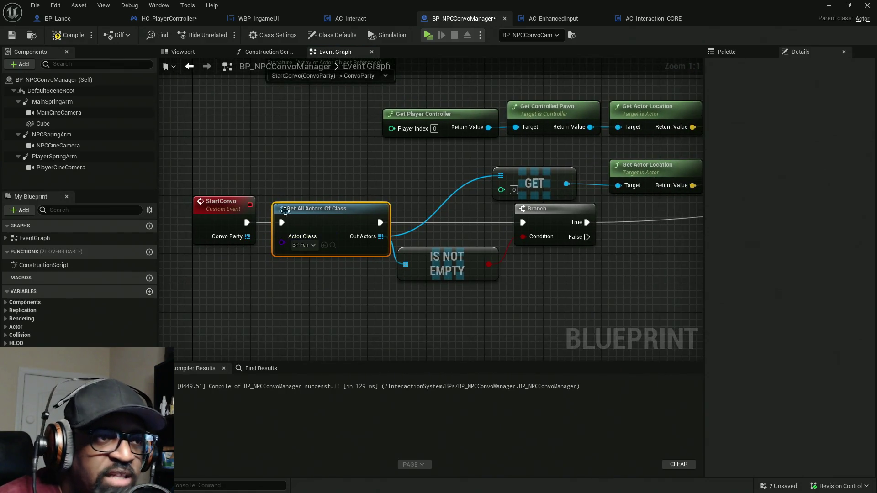
pyautogui.moveTo(402, 235)
pyautogui.mouseDown()
pyautogui.moveTo(323, 242)
pyautogui.moveTo(397, 203)
pyautogui.mouseUp()
# Step: Add a For Each Loop over Convo Party and make Is Not Empty check Convo Party
pyautogui.moveTo(244, 205); pyautogui.dragTo(324, 278)
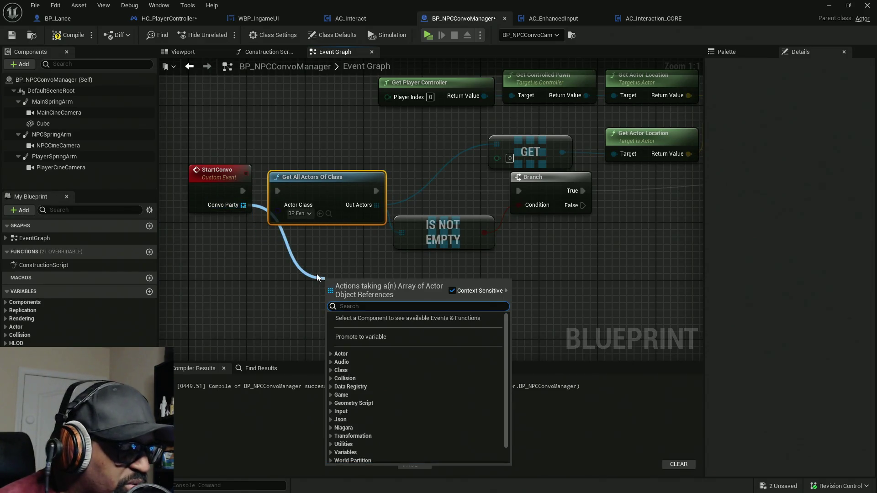
pyautogui.write('loop')
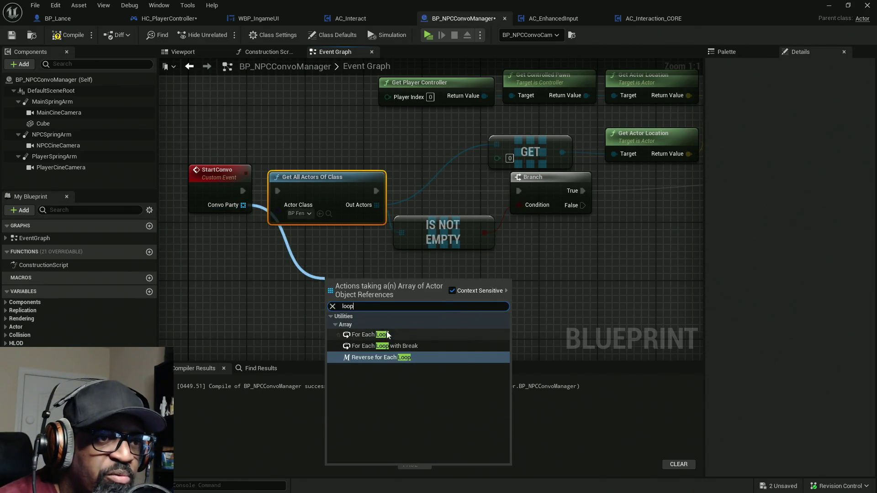
pyautogui.click(370, 335)
pyautogui.moveTo(355, 285)
pyautogui.mouseDown()
pyautogui.moveTo(457, 285)
pyautogui.moveTo(378, 285)
pyautogui.mouseUp()
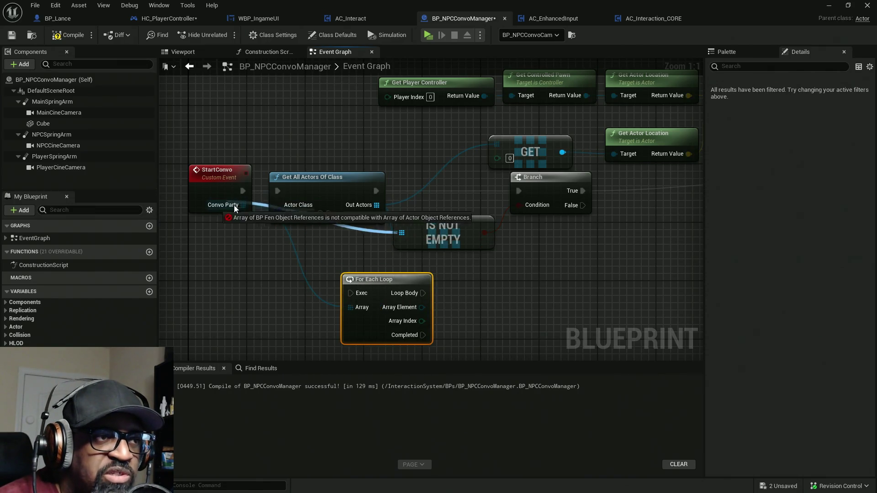
pyautogui.click(300, 250)
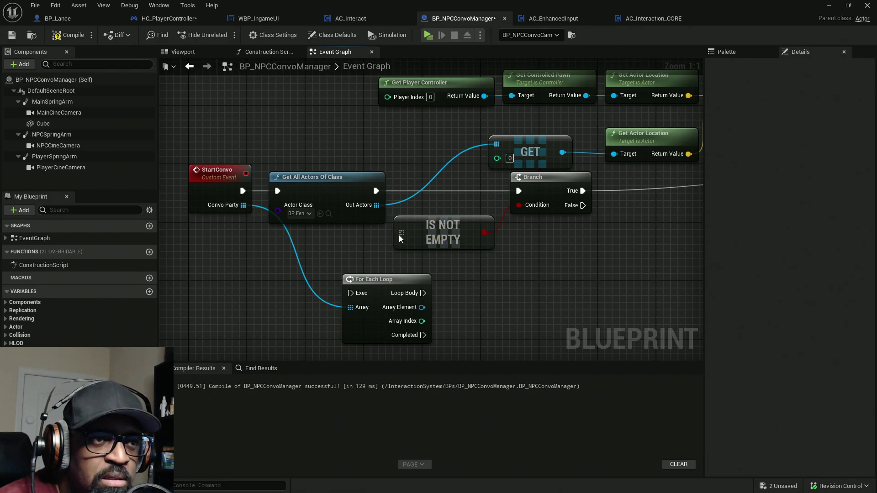
pyautogui.moveTo(402, 233); pyautogui.dragTo(243, 205)
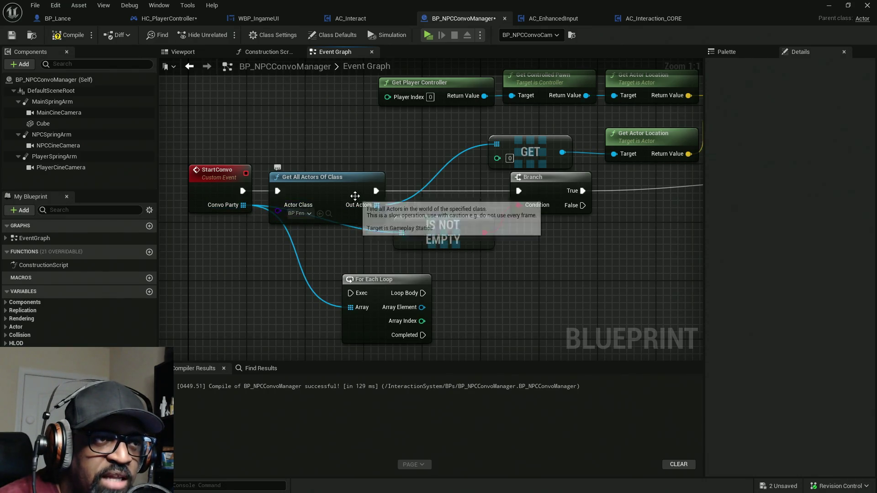
pyautogui.moveTo(319, 190)
pyautogui.mouseDown()
pyautogui.moveTo(297, 110)
pyautogui.moveTo(692, 259)
pyautogui.mouseUp()
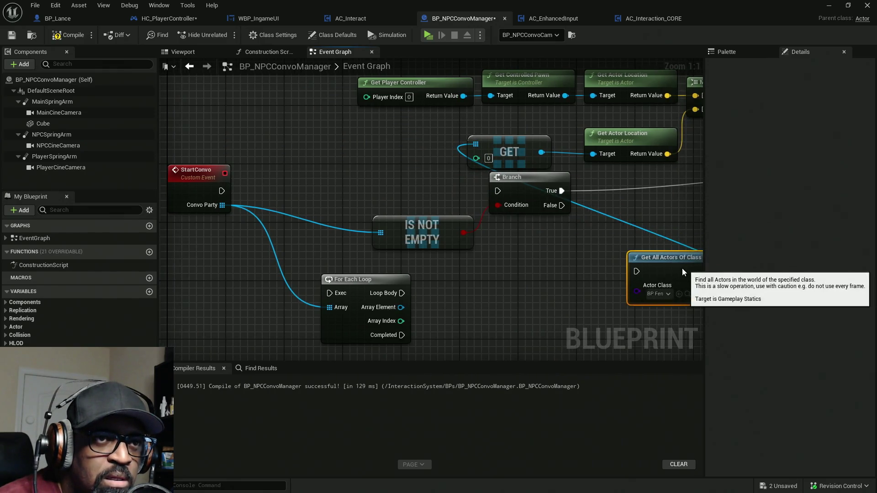
# Step: Wire StartConvo's execution into the Branch and shift Branch and Is Not Empty left
pyautogui.moveTo(478, 148); pyautogui.dragTo(629, 187)
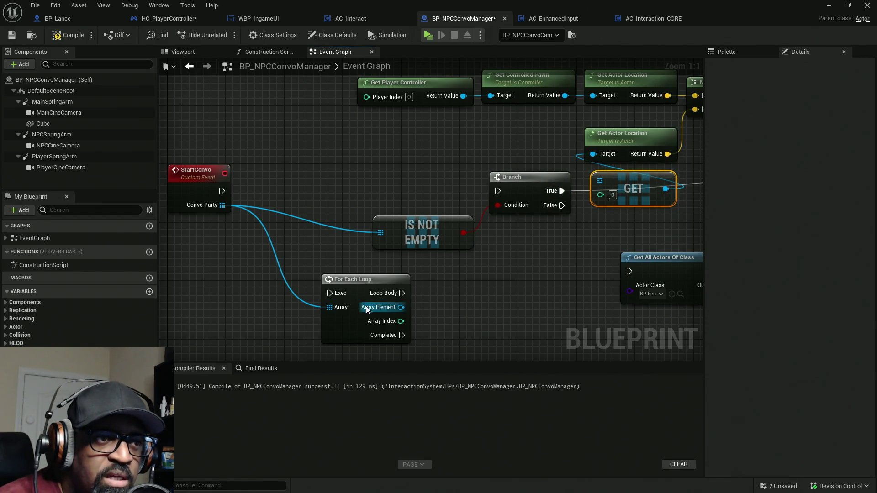
pyautogui.moveTo(497, 191); pyautogui.dragTo(222, 191)
pyautogui.moveTo(344, 162); pyautogui.dragTo(548, 255)
pyautogui.moveTo(533, 191); pyautogui.dragTo(399, 191)
pyautogui.click(379, 247)
# Step: Connect the Branch's True output to the For Each Loop and place the loop beside it
pyautogui.moveTo(340, 294)
pyautogui.mouseDown()
pyautogui.moveTo(294, 232)
pyautogui.moveTo(470, 200)
pyautogui.moveTo(430, 191)
pyautogui.mouseUp()
pyautogui.moveTo(358, 290)
pyautogui.mouseDown()
pyautogui.moveTo(489, 185)
pyautogui.moveTo(418, 237)
pyautogui.mouseUp()
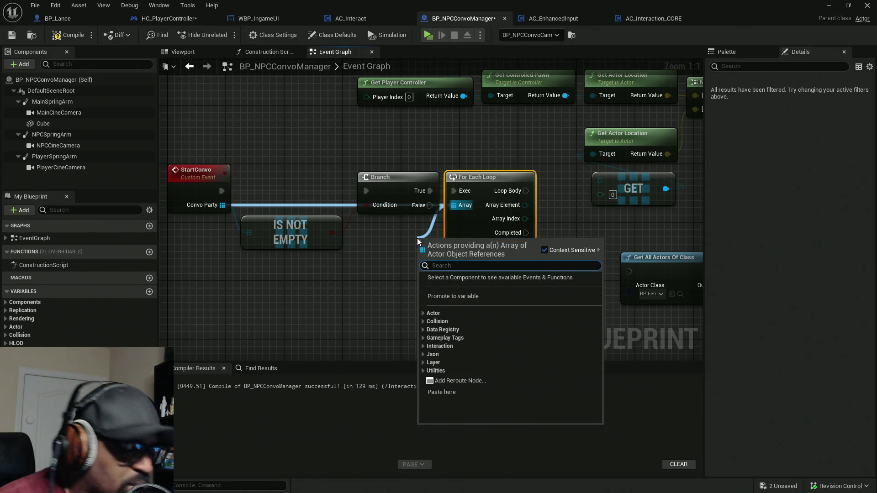
pyautogui.write('convo')
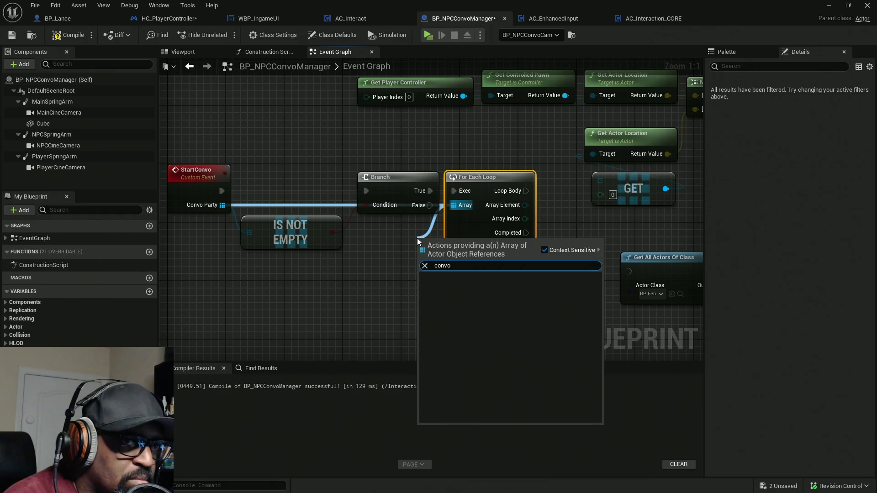
pyautogui.click(417, 239)
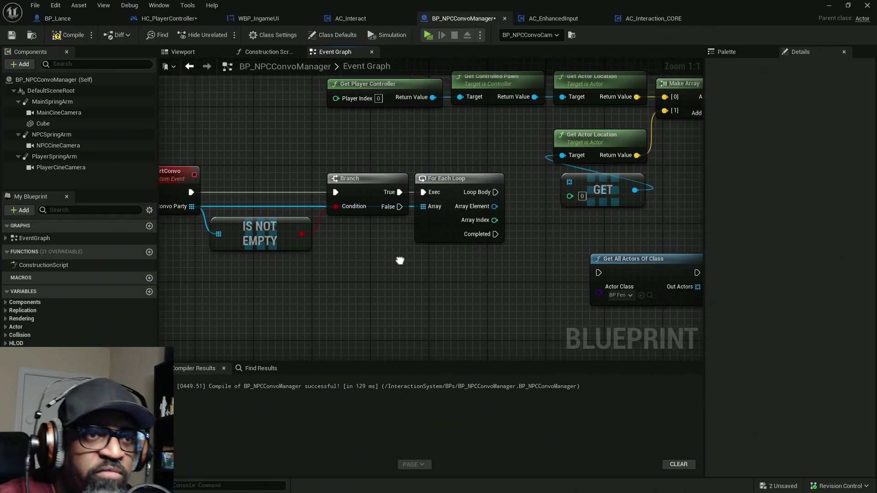
# Step: Wire the loop's Array Element into Get Actor Location and tidy the GET and Get All Actors nodes
pyautogui.moveTo(441, 265); pyautogui.dragTo(306, 283)
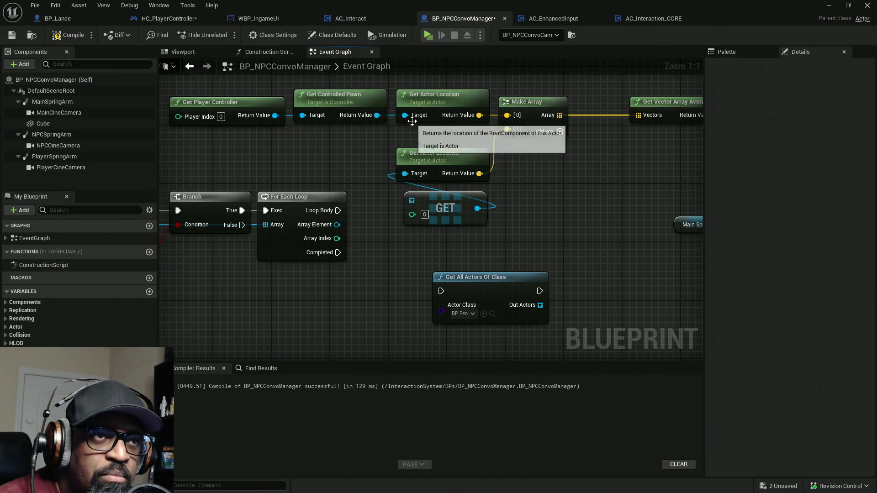
pyautogui.moveTo(405, 115); pyautogui.dragTo(337, 225)
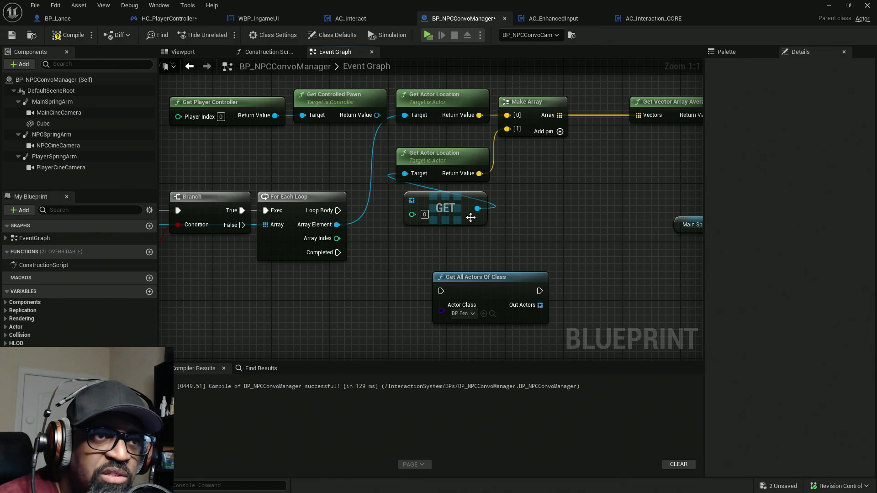
pyautogui.moveTo(530, 324); pyautogui.dragTo(669, 316)
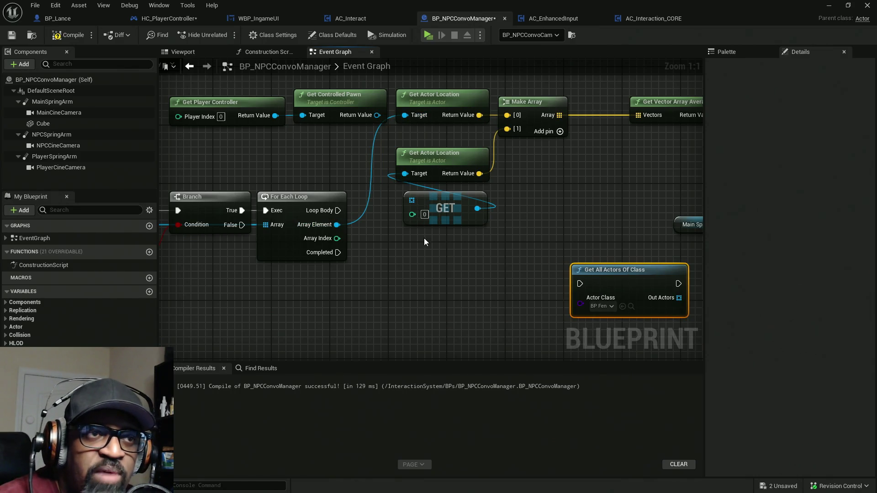
pyautogui.moveTo(468, 251); pyautogui.dragTo(397, 151)
pyautogui.moveTo(441, 169); pyautogui.dragTo(622, 163)
pyautogui.moveTo(438, 101)
pyautogui.mouseDown()
pyautogui.moveTo(411, 210)
pyautogui.moveTo(402, 210)
pyautogui.mouseUp()
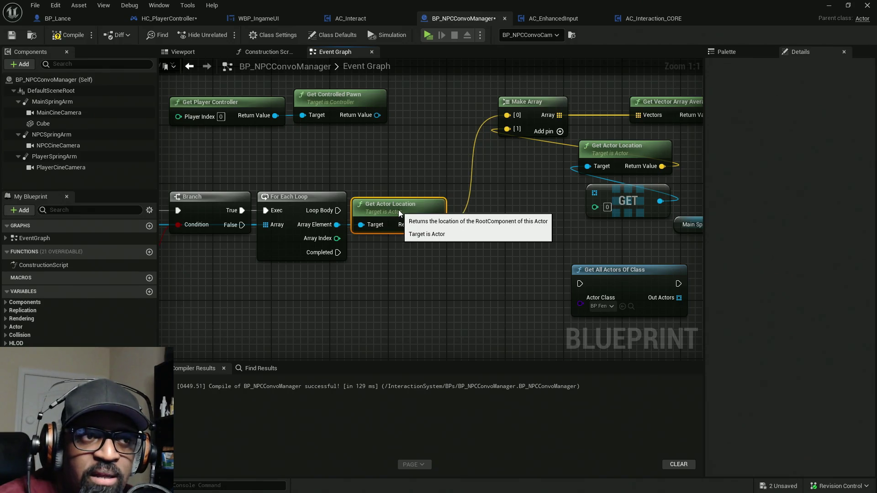
pyautogui.moveTo(489, 218); pyautogui.dragTo(411, 220)
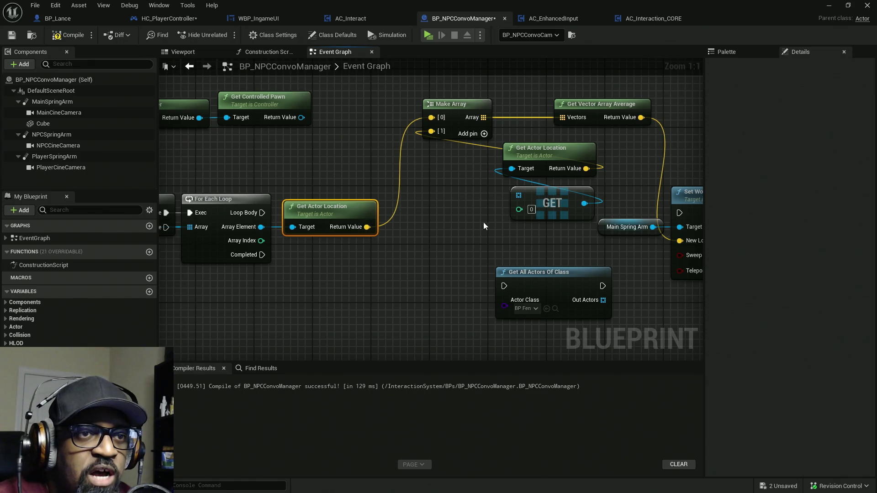
pyautogui.moveTo(550, 170)
pyautogui.mouseDown()
pyautogui.moveTo(390, 165)
pyautogui.moveTo(412, 163)
pyautogui.moveTo(356, 287)
pyautogui.moveTo(319, 259)
pyautogui.moveTo(452, 270)
pyautogui.mouseUp()
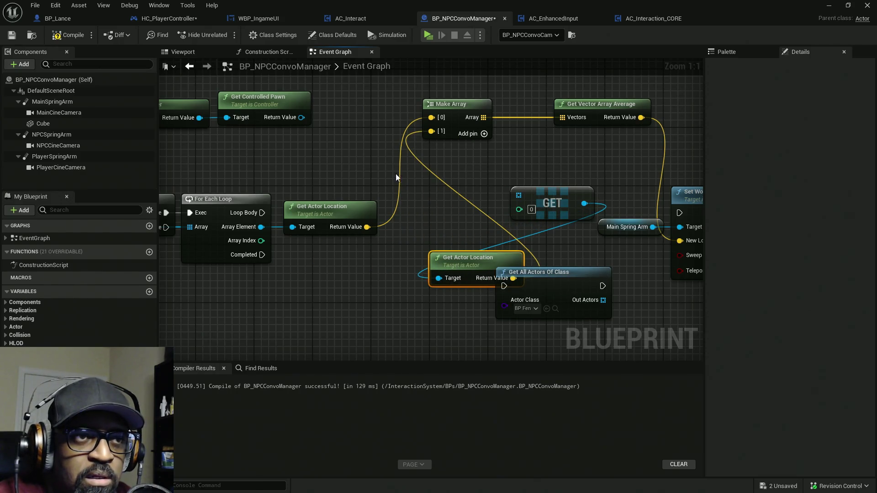
# Step: Disconnect Make Array's location inputs and average output, and move it below Get Actor Location
pyautogui.keyDown('alt'); pyautogui.click(431, 118); pyautogui.keyUp('alt')
pyautogui.keyDown('alt'); pyautogui.click(431, 147); pyautogui.keyUp('alt')
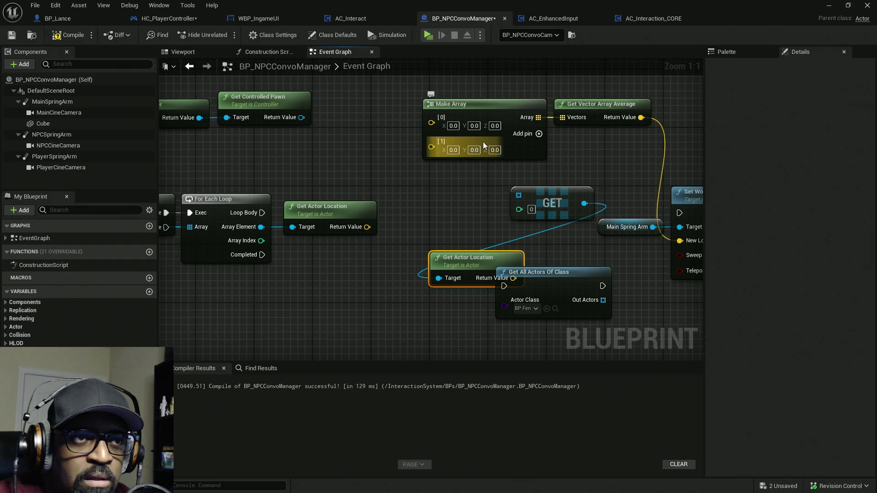
pyautogui.moveTo(542, 125); pyautogui.dragTo(528, 183)
pyautogui.keyDown('alt'); pyautogui.click(525, 177); pyautogui.keyUp('alt')
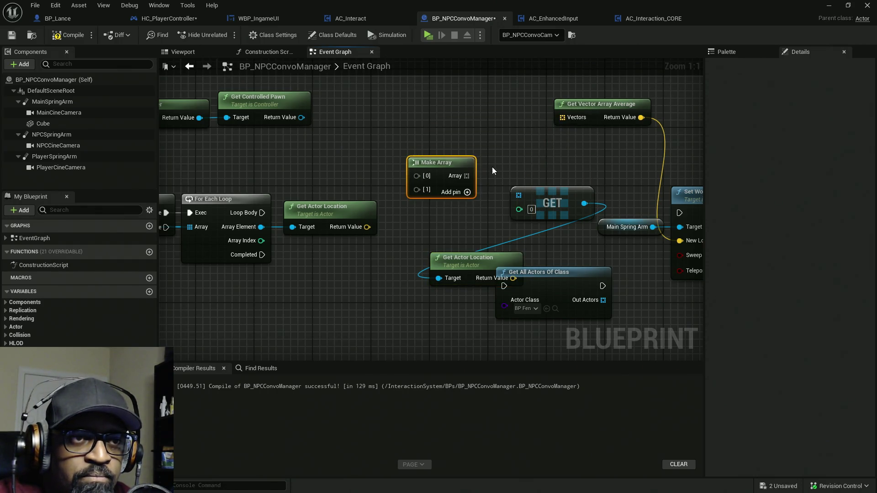
pyautogui.moveTo(446, 159); pyautogui.dragTo(474, 301)
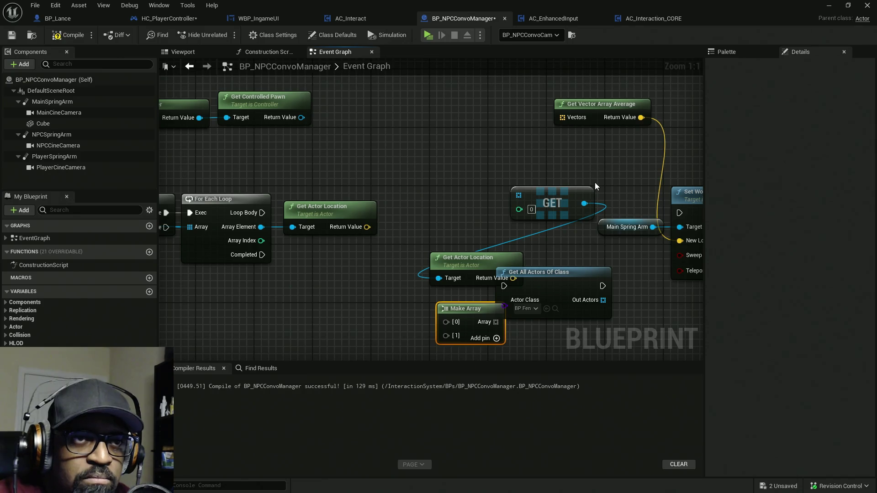
# Step: Pull an Add node from the Vectors input, then delete it as unused
pyautogui.moveTo(562, 118); pyautogui.dragTo(484, 148)
pyautogui.write('add')
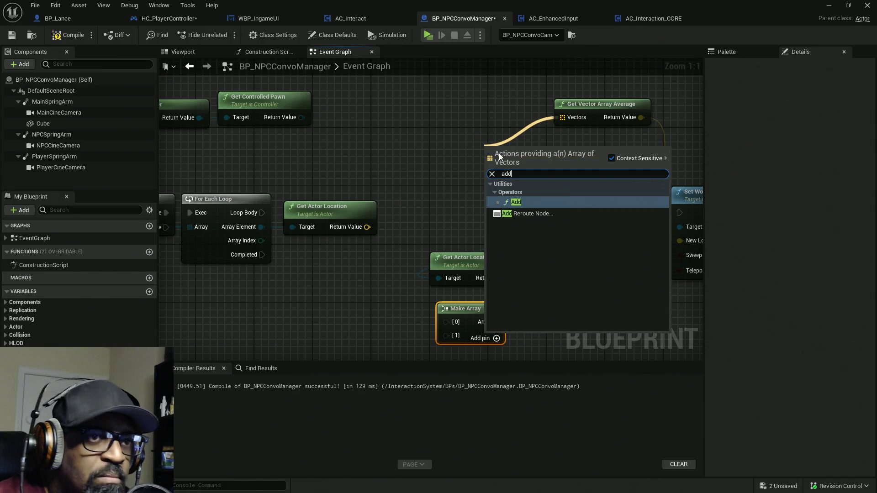
pyautogui.click(516, 205)
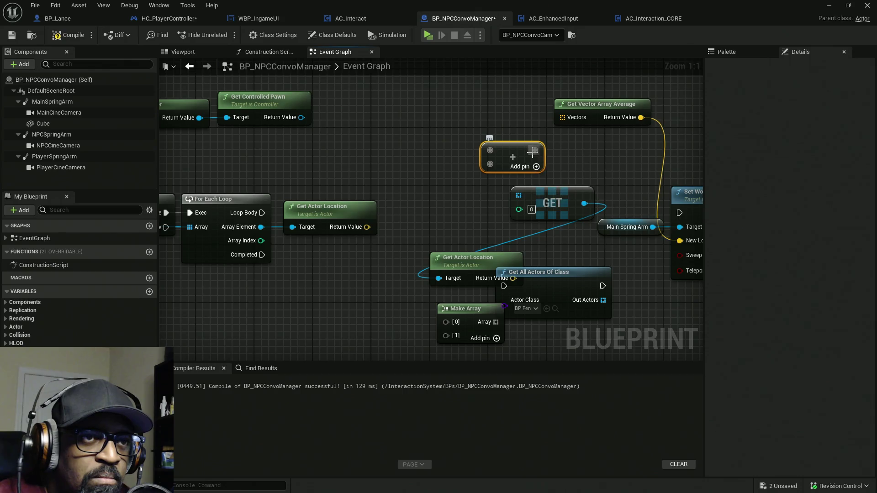
pyautogui.press('Delete')
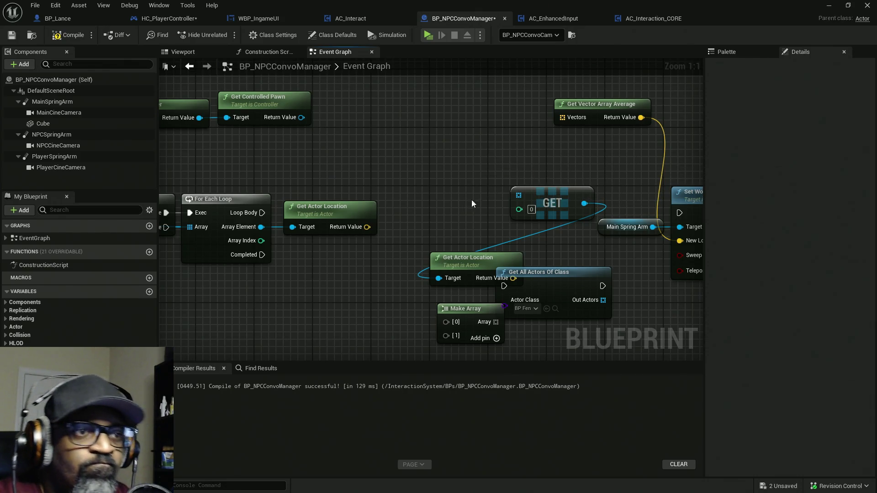
# Step: Move the GET node down-left and place Get Vector Array Average beside Main Spring Arm
pyautogui.moveTo(505, 225); pyautogui.dragTo(451, 174)
pyautogui.moveTo(498, 156)
pyautogui.mouseDown()
pyautogui.moveTo(416, 234)
pyautogui.moveTo(329, 264)
pyautogui.moveTo(338, 265)
pyautogui.mouseUp()
pyautogui.moveTo(391, 230); pyautogui.dragTo(456, 258)
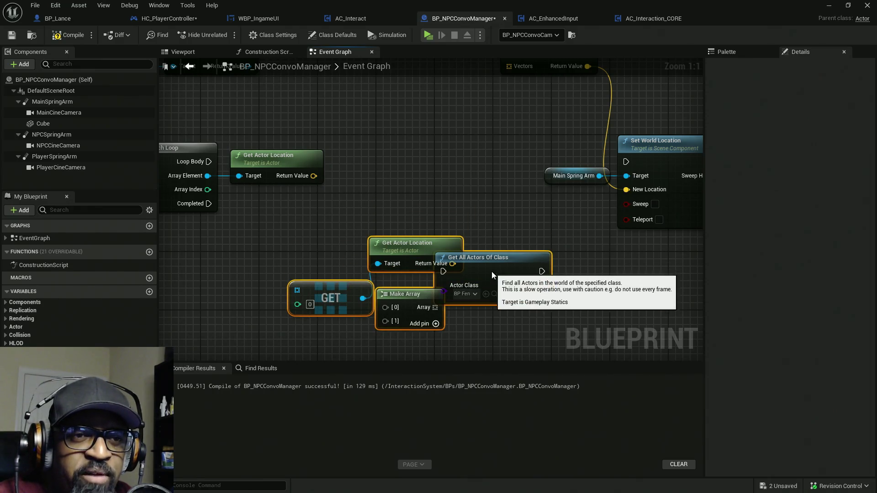
pyautogui.moveTo(471, 192); pyautogui.dragTo(519, 252)
pyautogui.moveTo(569, 127)
pyautogui.mouseDown()
pyautogui.moveTo(536, 147)
pyautogui.moveTo(471, 222)
pyautogui.mouseUp()
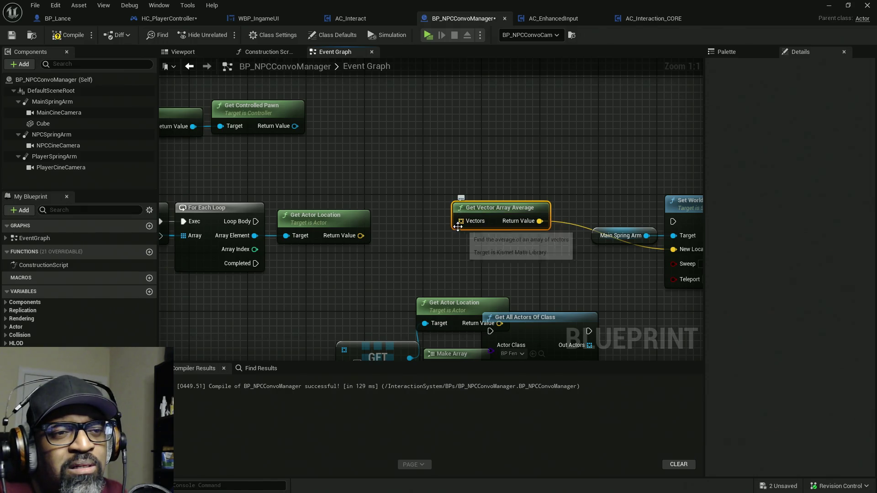
pyautogui.moveTo(461, 221); pyautogui.dragTo(441, 264)
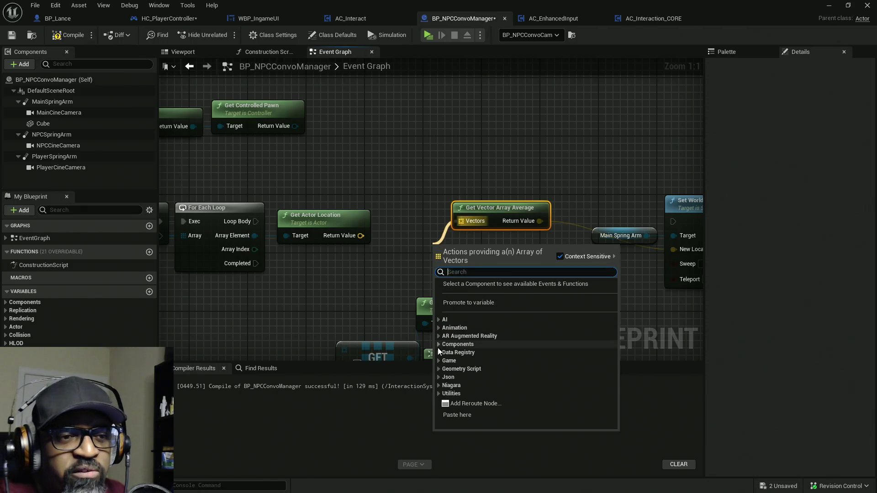
# Step: Expand the Utilities category of Vectors actions, then open Task Manager to check memory usage
pyautogui.click(439, 392)
pyautogui.scroll(-2, 452, 367)
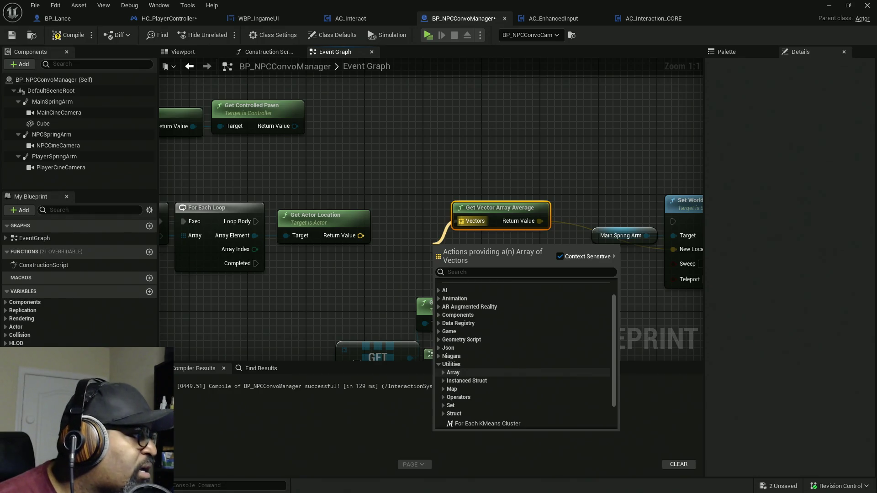
pyautogui.hotkey('ctrl', 'shift', 'Escape')
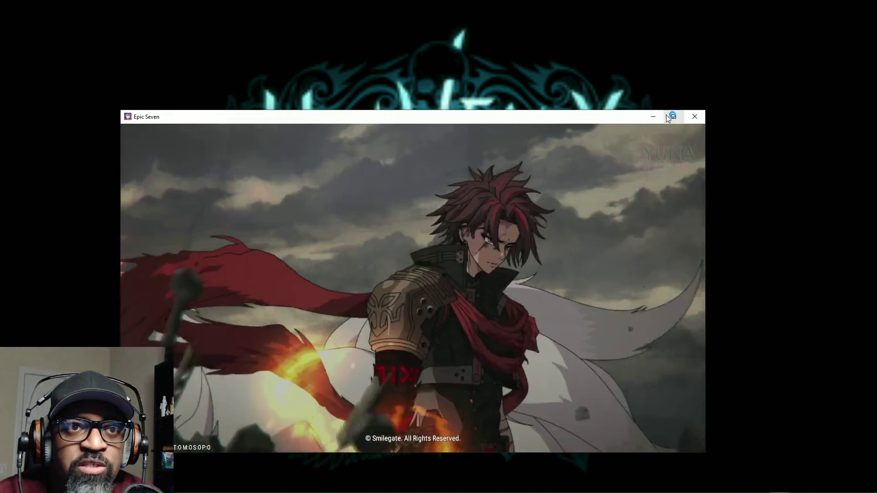
# Step: Maximize the Epic Seven window and start the game to reach the 11/28 check-in board
pyautogui.click(673, 117)
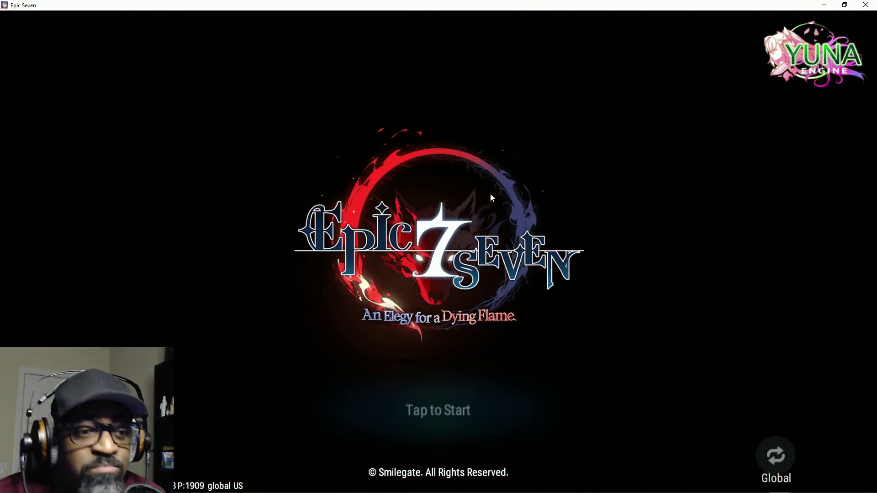
pyautogui.click(459, 365)
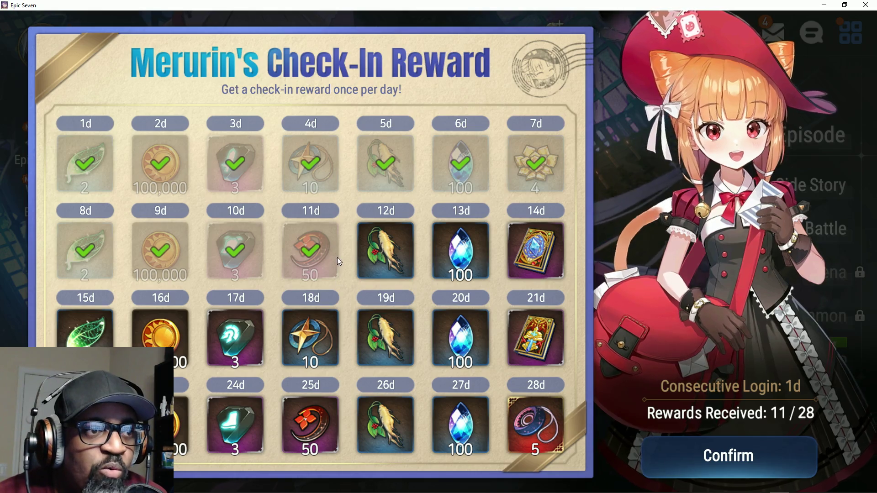
# Step: Claim the day-11 Mystic Medals check-in reward and dismiss the reward board
pyautogui.click(312, 252)
pyautogui.click(312, 251)
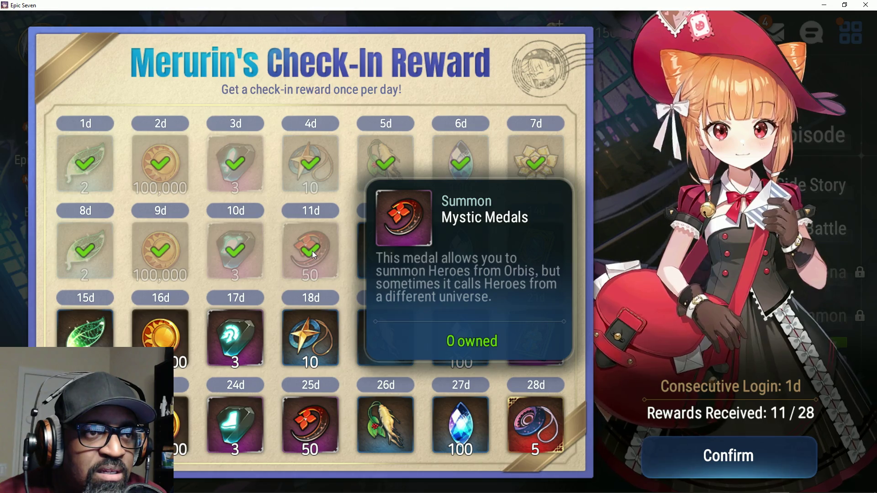
pyautogui.click(311, 250)
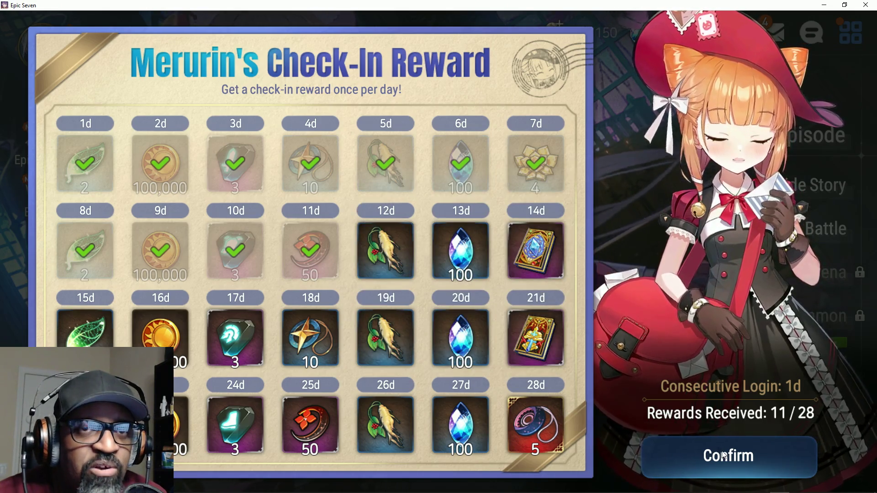
pyautogui.click(709, 251)
# Step: Close the buff list and confirm quitting Epic Seven
pyautogui.click(586, 222)
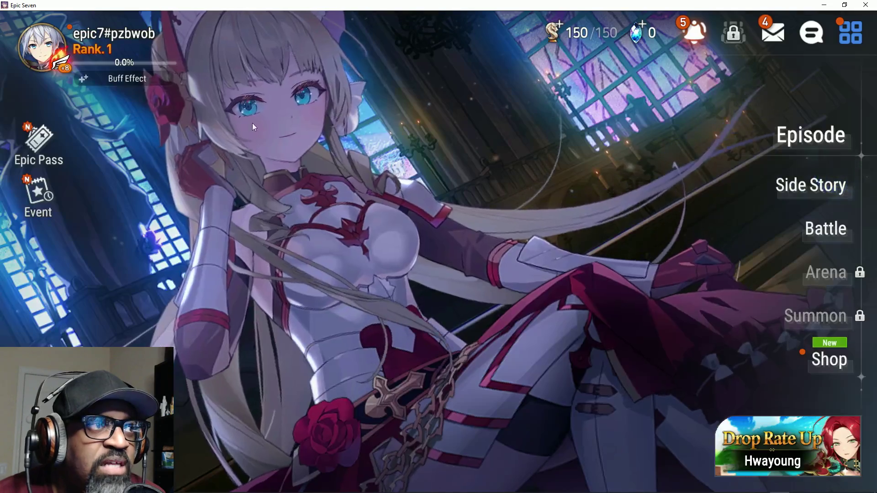
pyautogui.press('Escape')
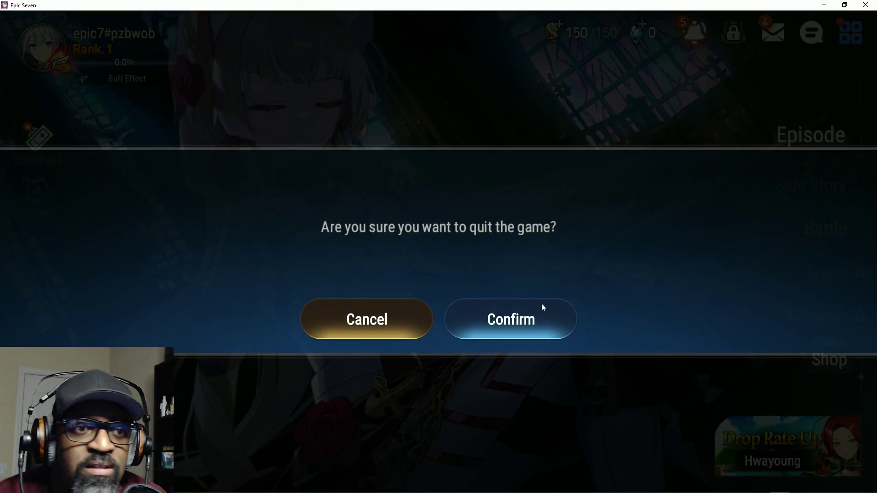
pyautogui.click(522, 315)
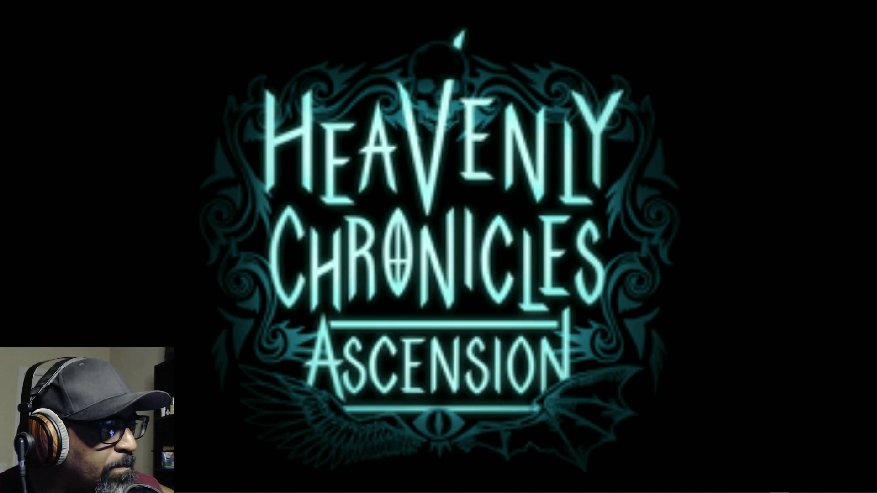
pyautogui.hotkey('alt', 'Tab')
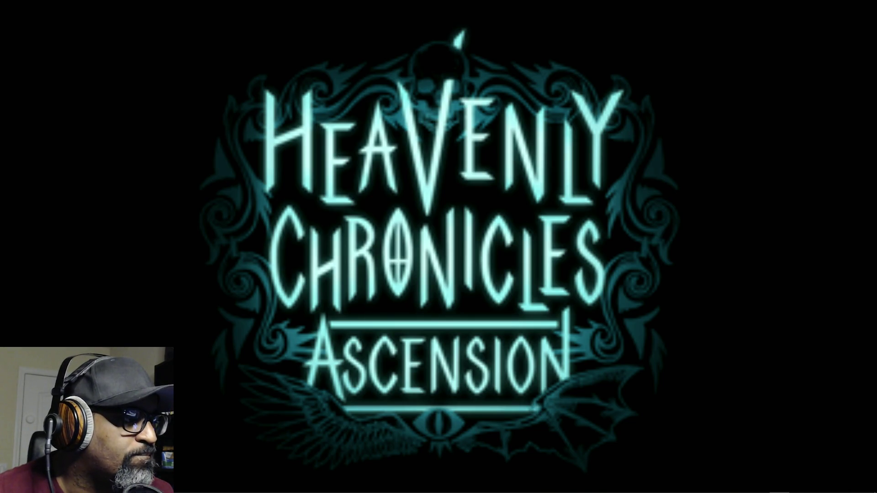
pyautogui.hotkey('alt', 'Tab')
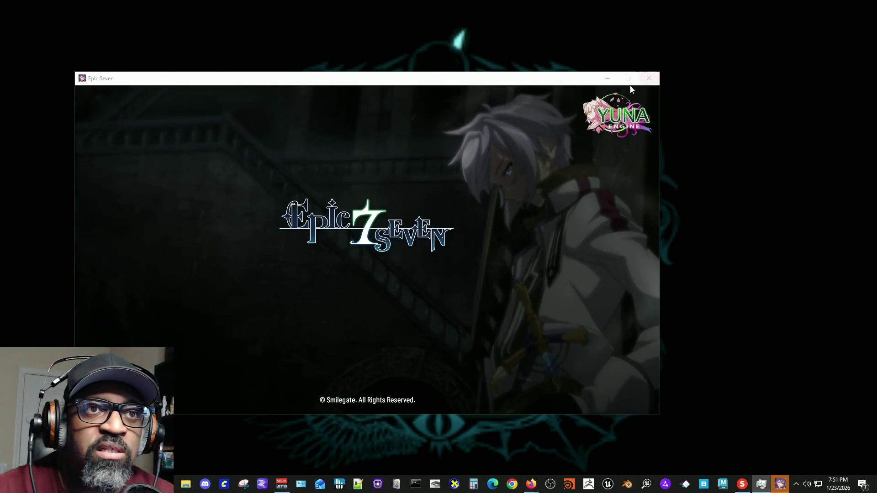
# Step: Maximize the game window, start from the title screen, and inspect the day-20 Skystone reward
pyautogui.click(627, 78)
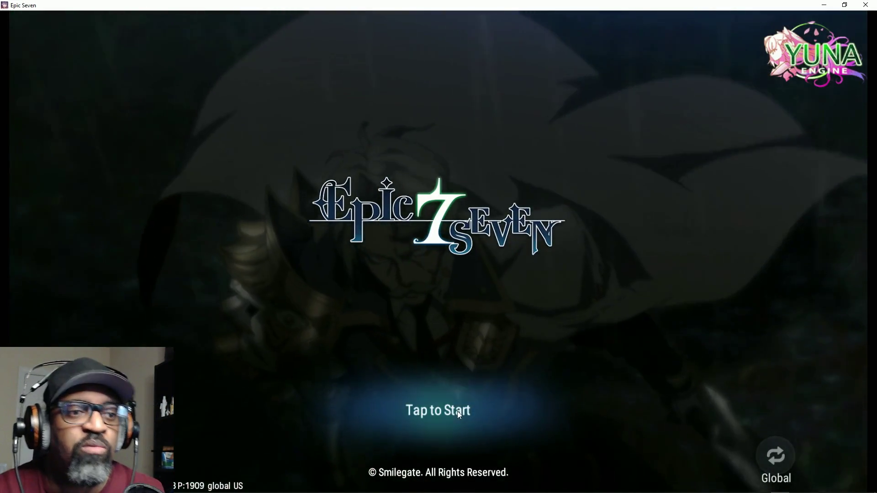
pyautogui.click(641, 205)
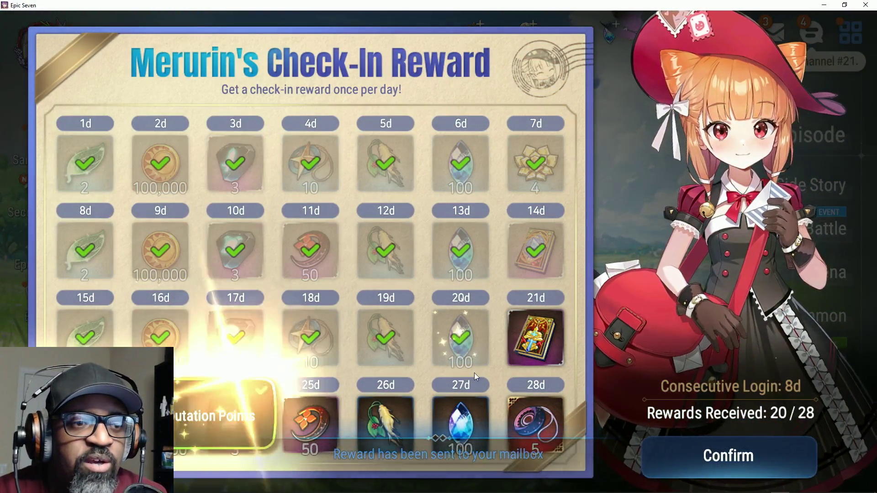
pyautogui.click(469, 339)
pyautogui.click(468, 338)
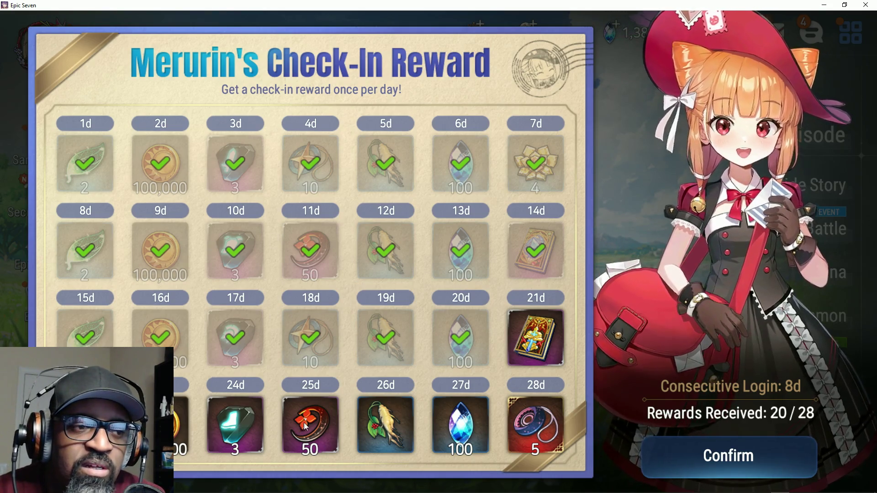
# Step: Check the day-25 Mystic Medals reward, accept the check-in, and dismiss the Friendship Points and Burning Passion Pack popups
pyautogui.click(320, 418)
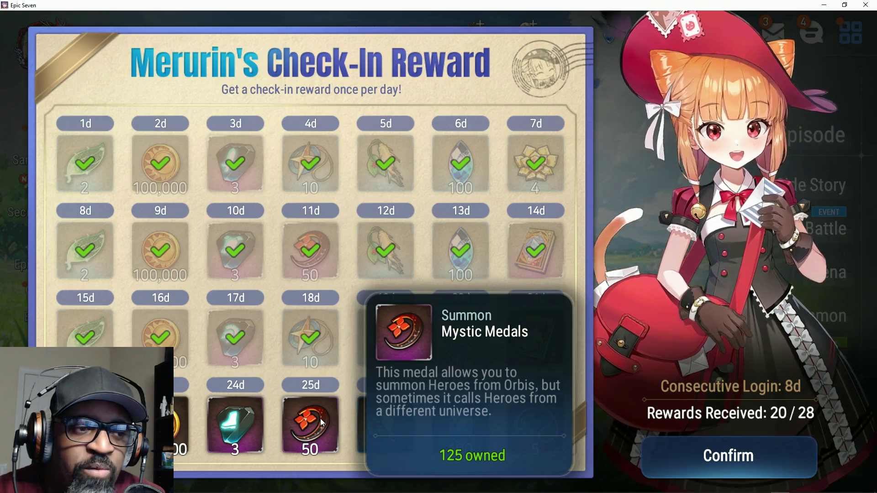
pyautogui.click(320, 418)
pyautogui.click(736, 457)
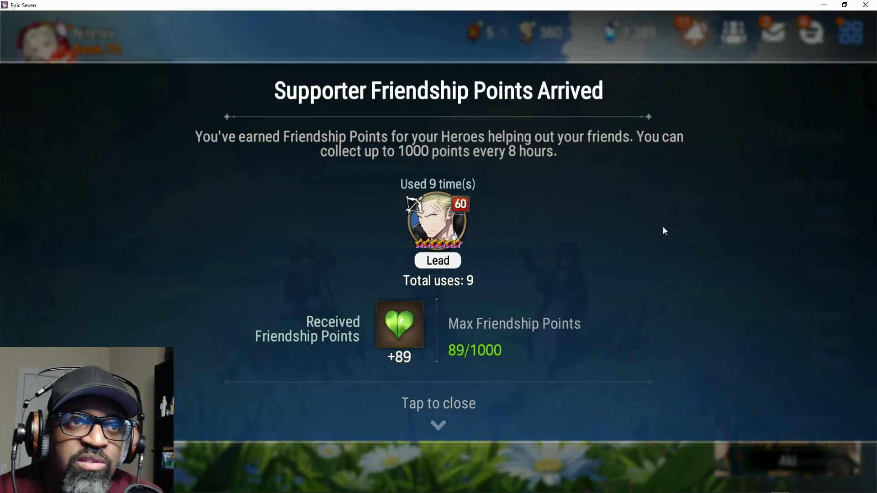
pyautogui.click(476, 425)
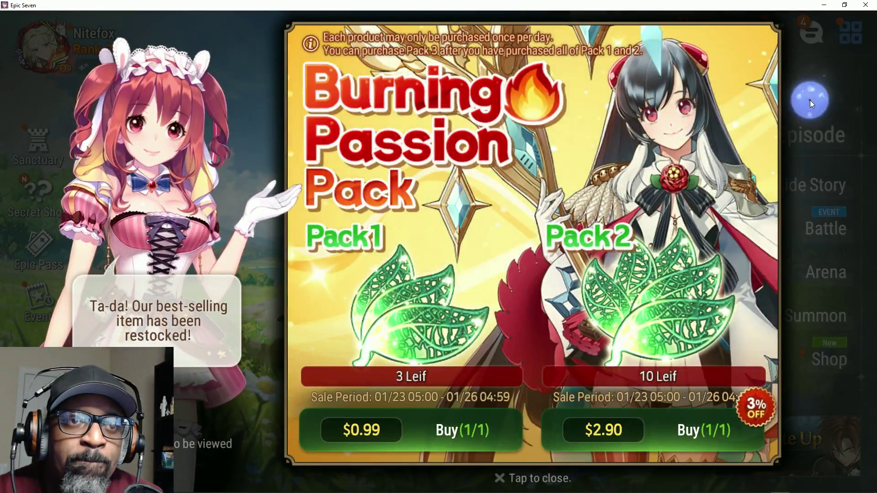
pyautogui.click(809, 100)
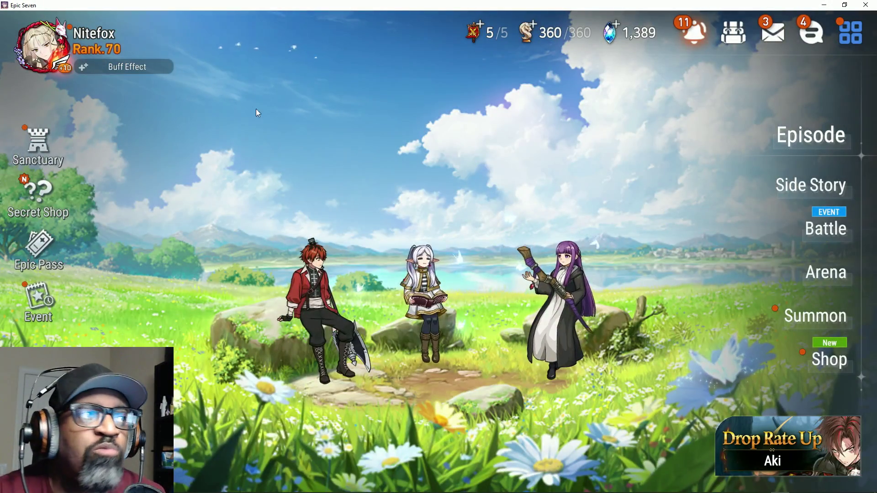
pyautogui.click(94, 71)
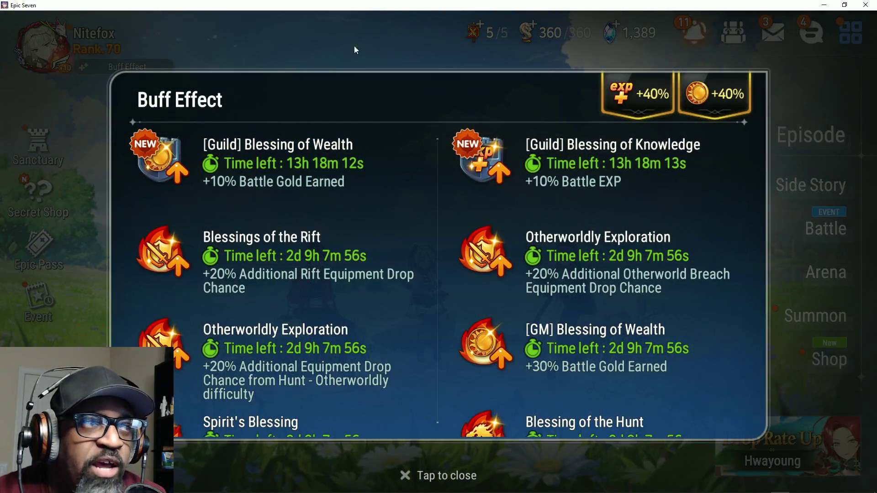
# Step: From the profile card's supporter editor, auto-select supporter heroes for all classes and confirm
pyautogui.click(324, 35)
pyautogui.click(41, 46)
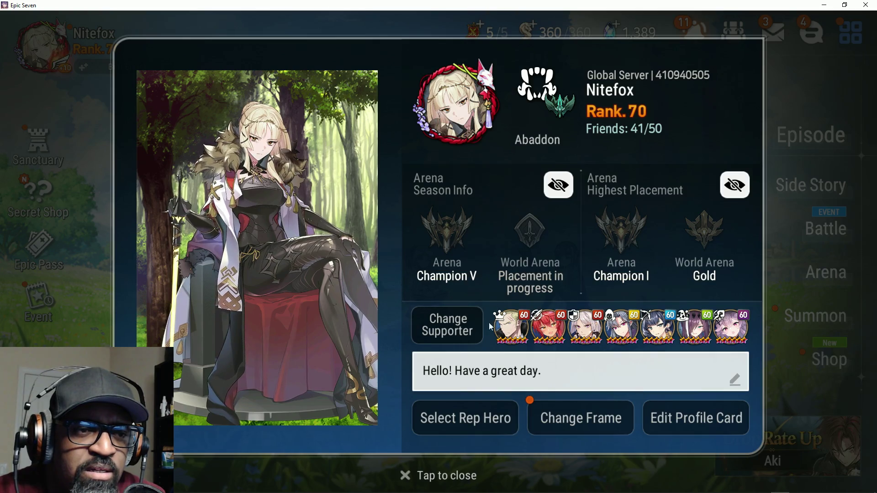
pyautogui.click(448, 326)
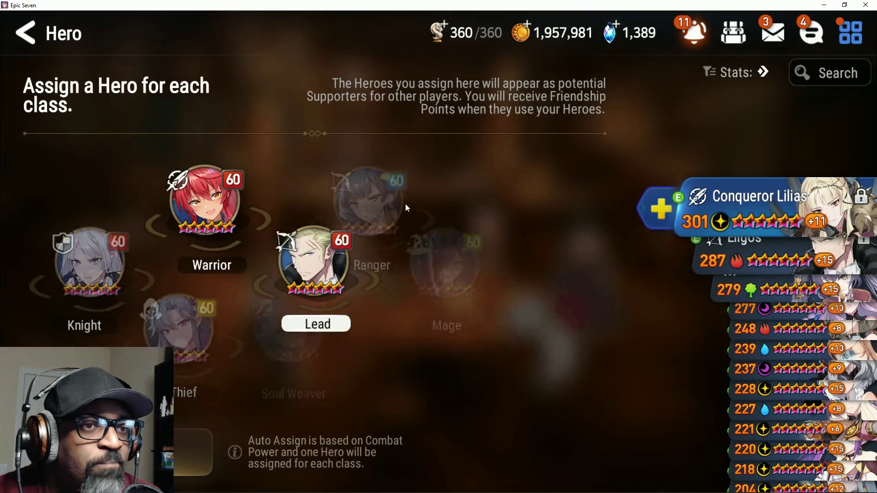
pyautogui.click(209, 229)
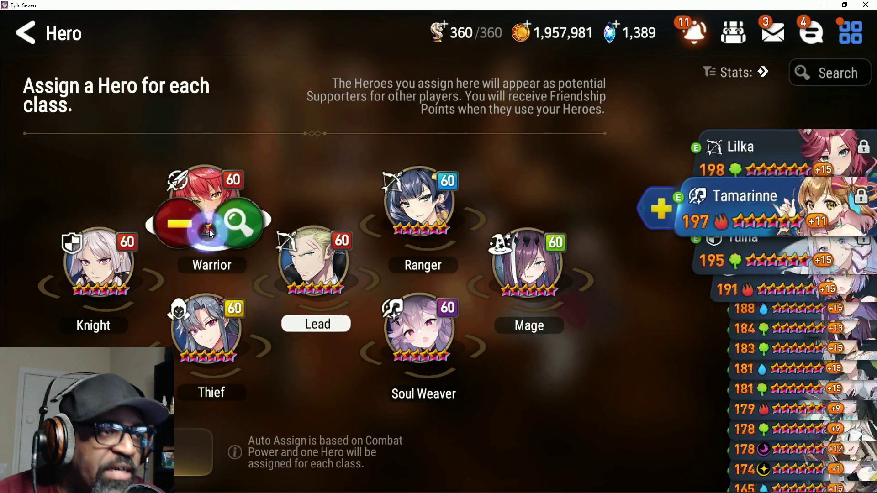
pyautogui.click(187, 465)
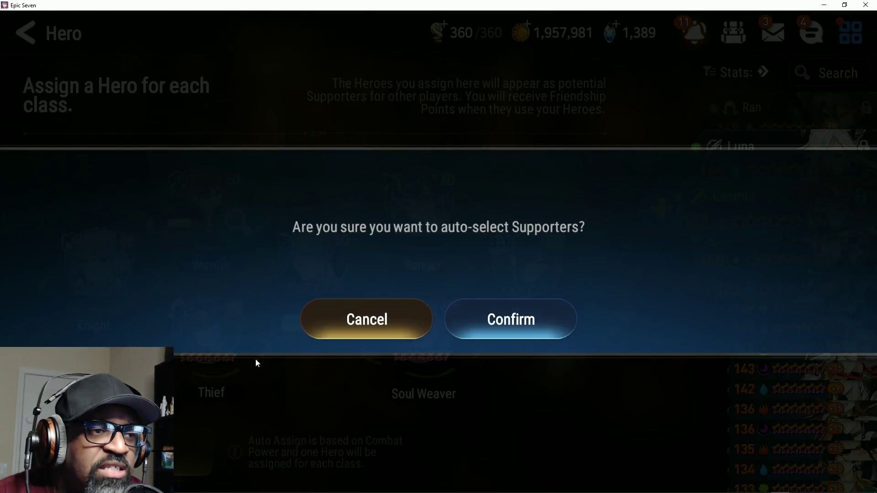
pyautogui.click(471, 329)
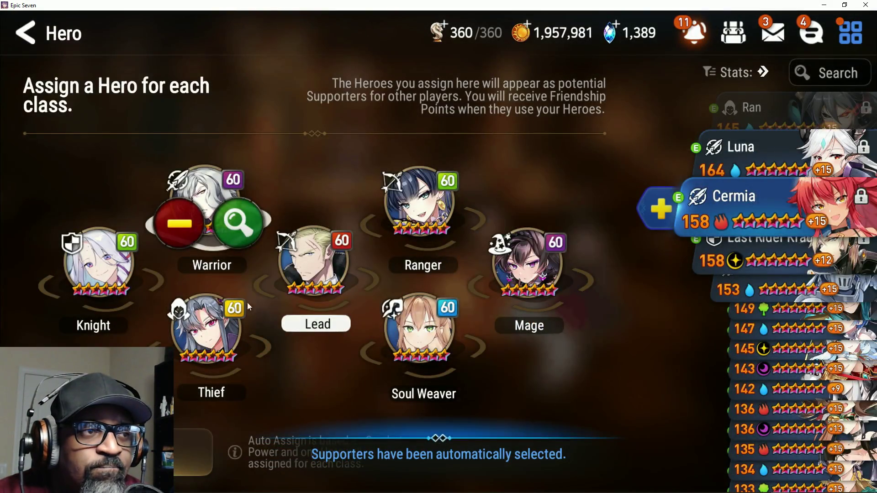
pyautogui.click(543, 164)
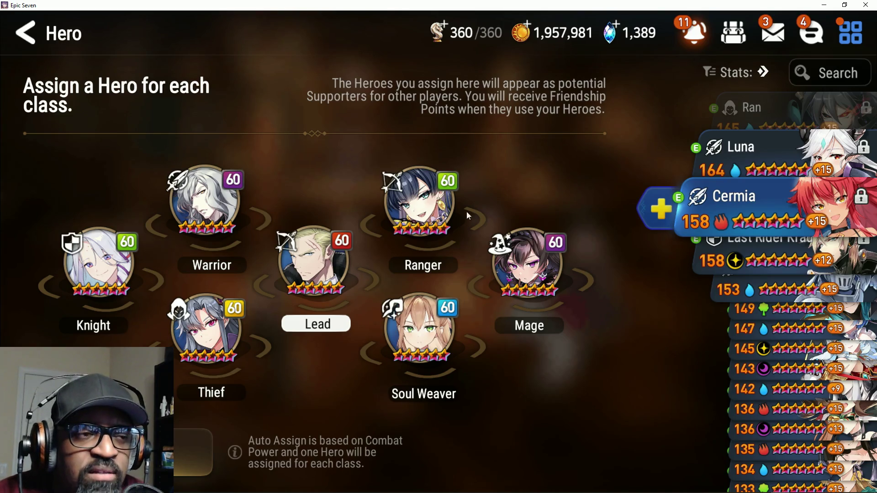
# Step: Assign Lady of the Scales as the Soul Weaver supporter
pyautogui.scroll(10, 765, 156)
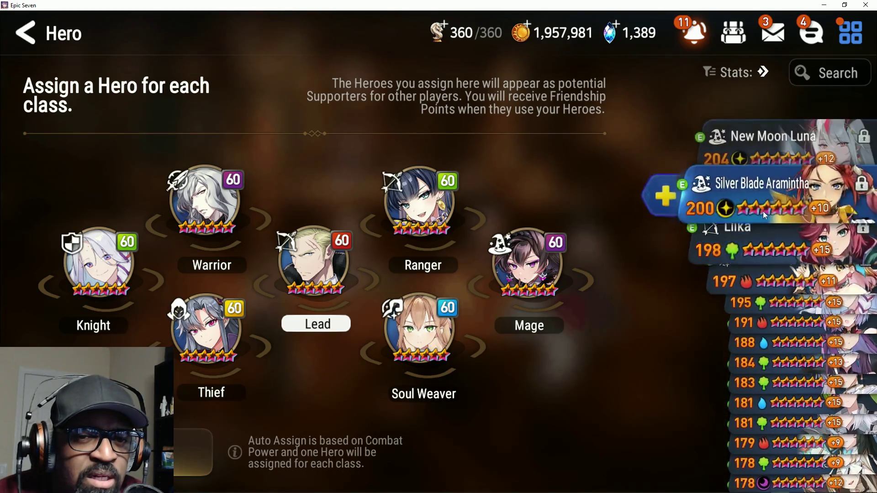
pyautogui.scroll(6, 764, 286)
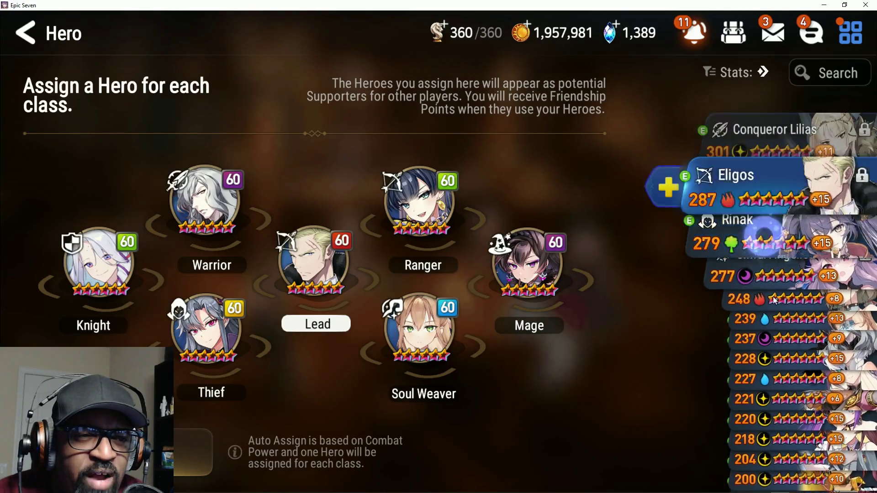
pyautogui.scroll(2, 740, 357)
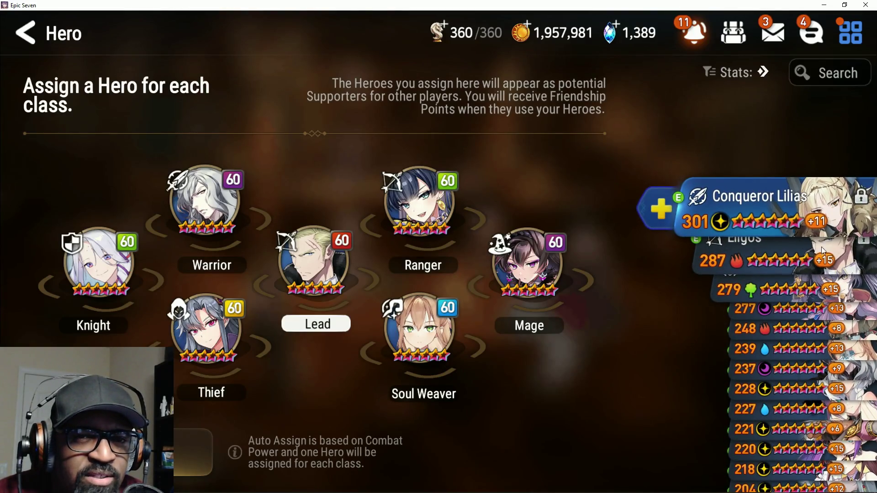
pyautogui.scroll(-2, 811, 319)
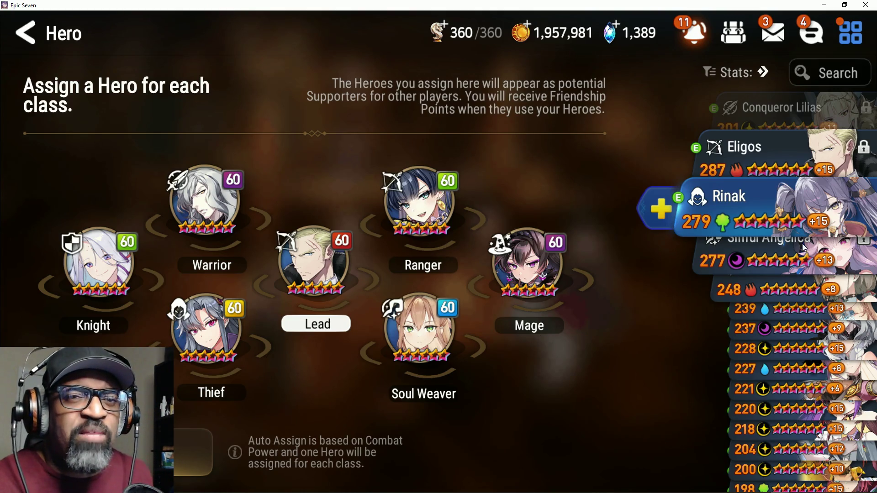
pyautogui.moveTo(791, 307)
pyautogui.mouseDown()
pyautogui.moveTo(794, 231)
pyautogui.moveTo(813, 192)
pyautogui.moveTo(815, 274)
pyautogui.moveTo(820, 166)
pyautogui.mouseUp()
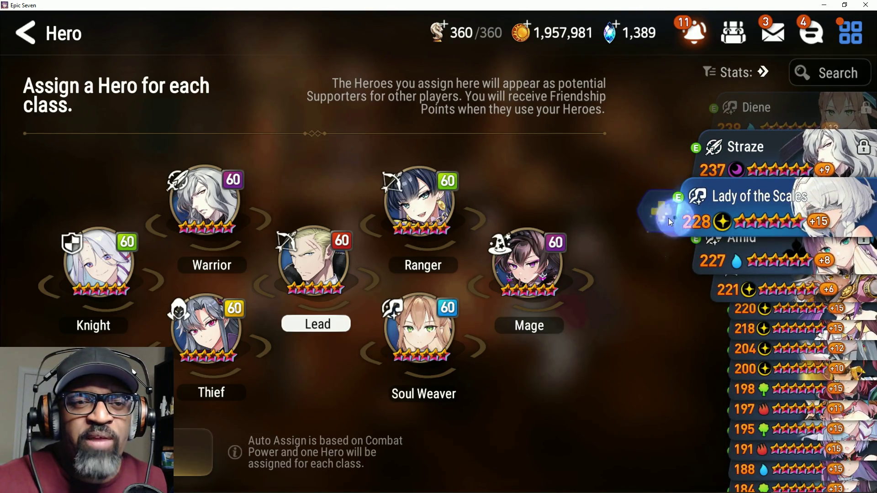
pyautogui.click(669, 223)
pyautogui.click(423, 349)
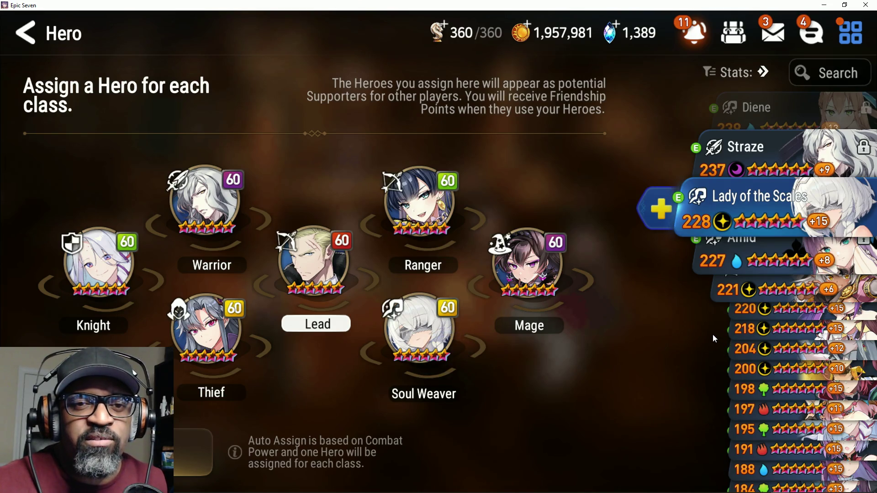
# Step: Put Frieren in the Mage supporter slot
pyautogui.moveTo(816, 367)
pyautogui.mouseDown()
pyautogui.moveTo(818, 276)
pyautogui.moveTo(845, 196)
pyautogui.moveTo(853, 226)
pyautogui.mouseUp()
pyautogui.scroll(-5, 826, 311)
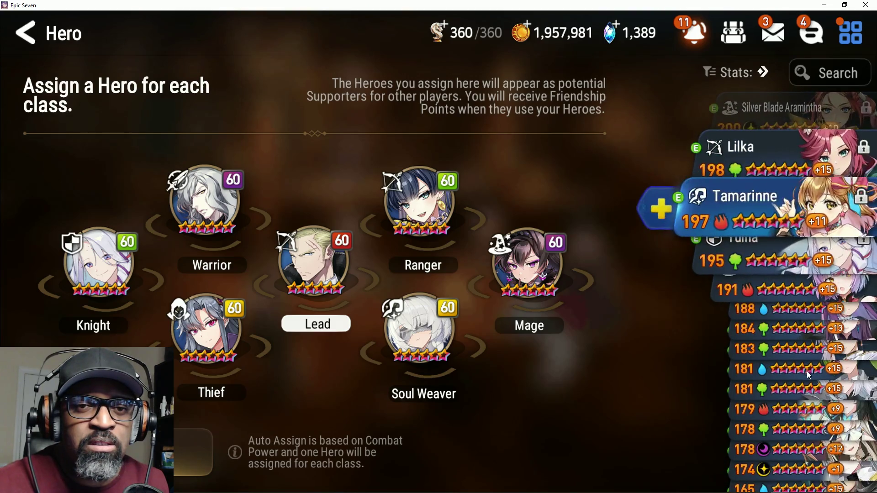
pyautogui.scroll(-3, 808, 304)
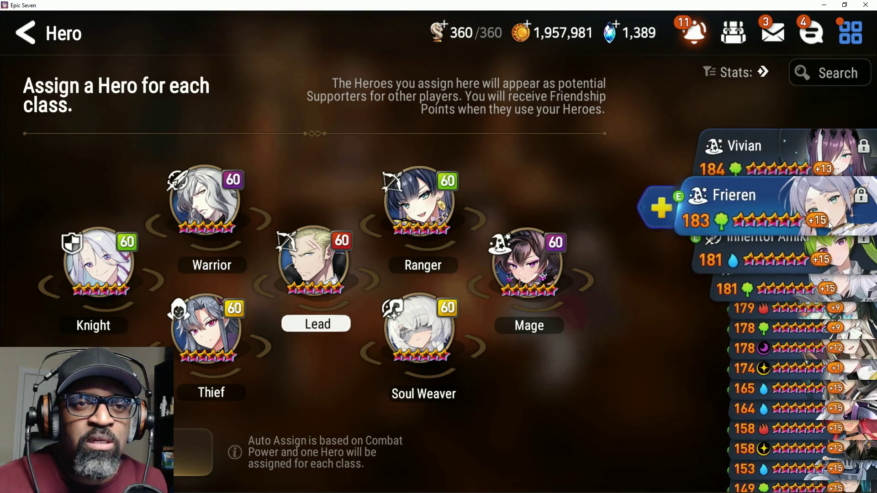
pyautogui.click(673, 216)
pyautogui.click(571, 262)
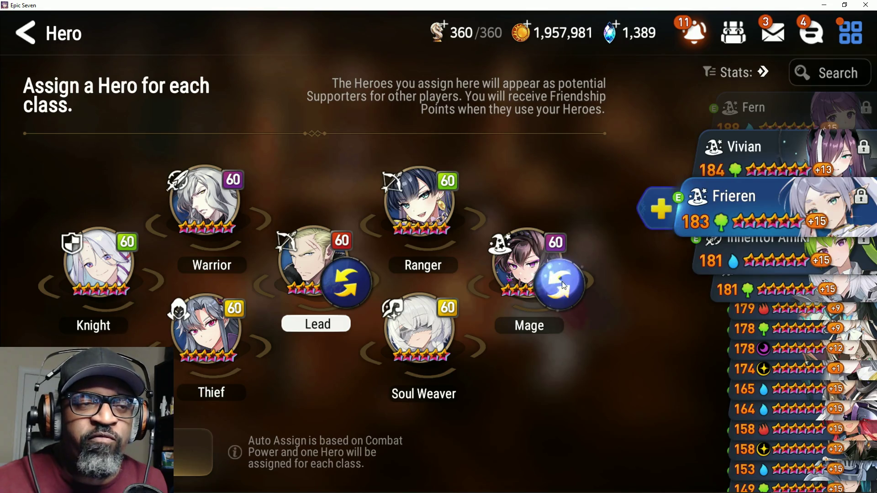
pyautogui.click(736, 72)
# Step: Filter to Ranger heroes and make Afternoon Soak Flan the Ranger supporter
pyautogui.click(497, 219)
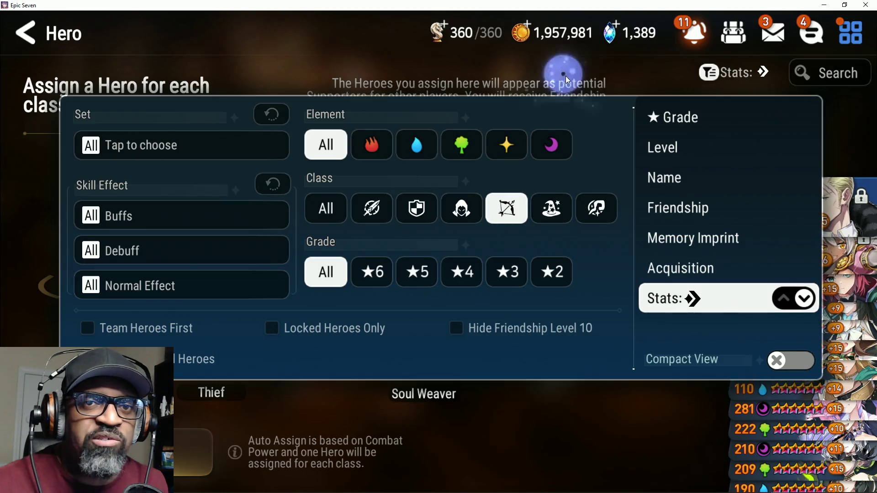
pyautogui.click(565, 76)
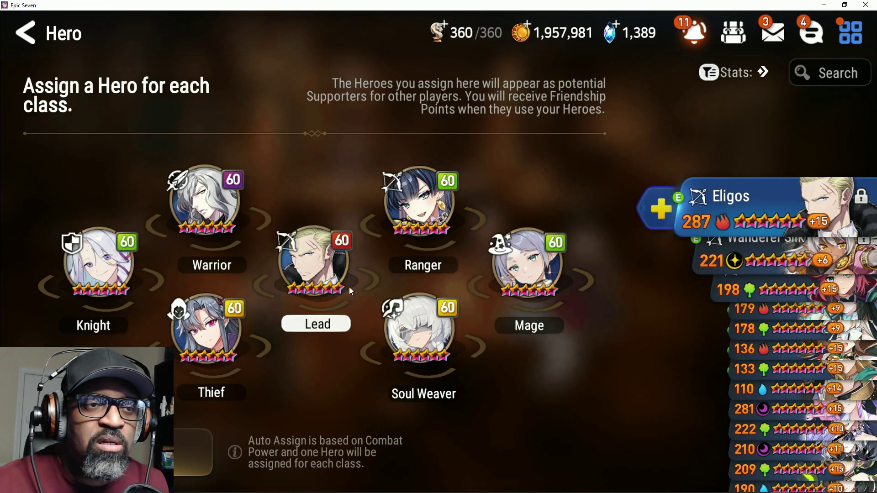
pyautogui.moveTo(782, 298); pyautogui.dragTo(771, 221)
pyautogui.click(668, 213)
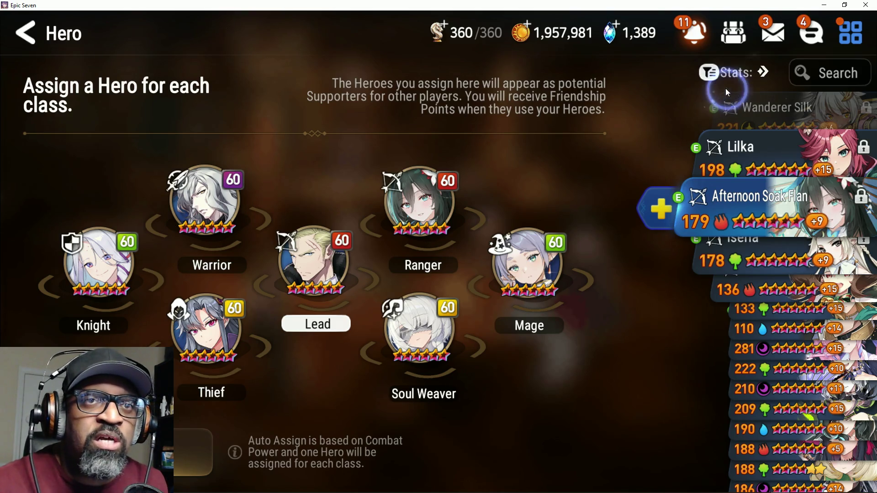
# Step: Filter to Thief heroes and put Blood Blade Karin in the Thief slot
pyautogui.click(726, 73)
pyautogui.click(470, 210)
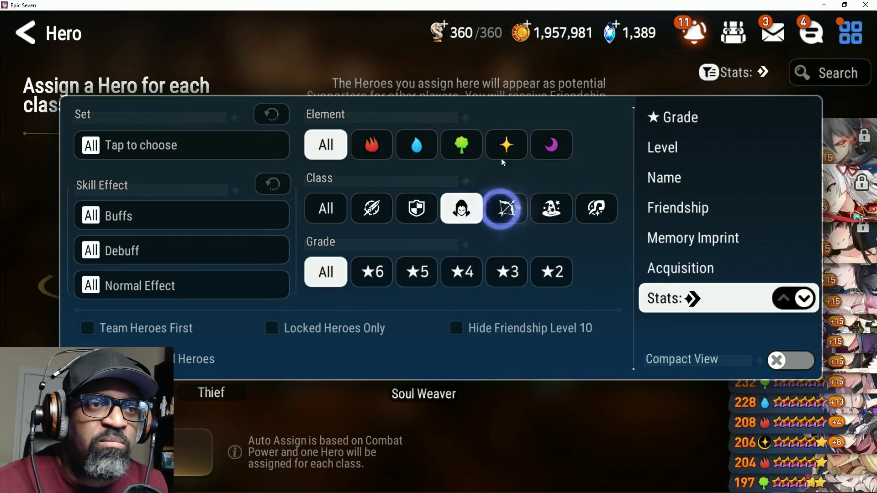
pyautogui.click(503, 75)
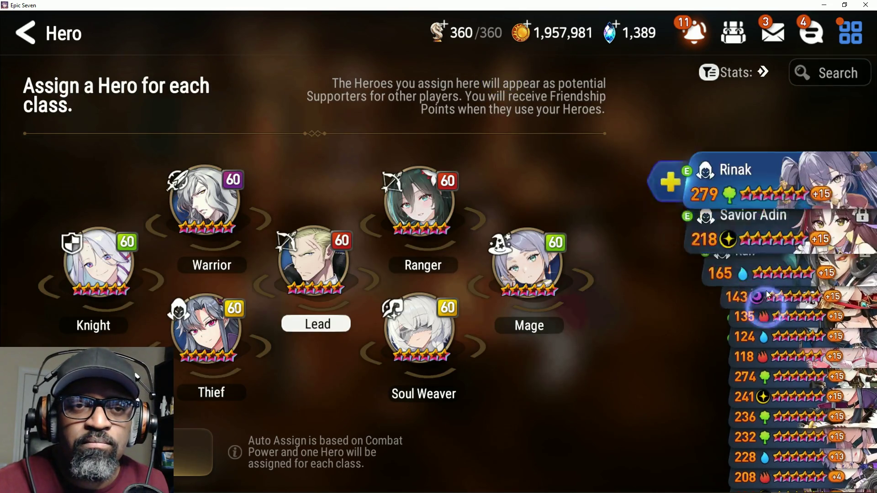
pyautogui.moveTo(766, 290); pyautogui.dragTo(752, 223)
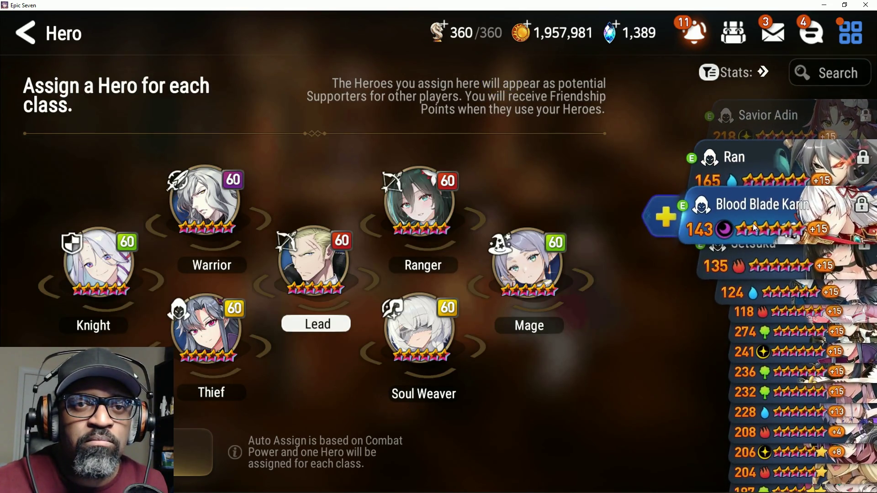
pyautogui.click(250, 333)
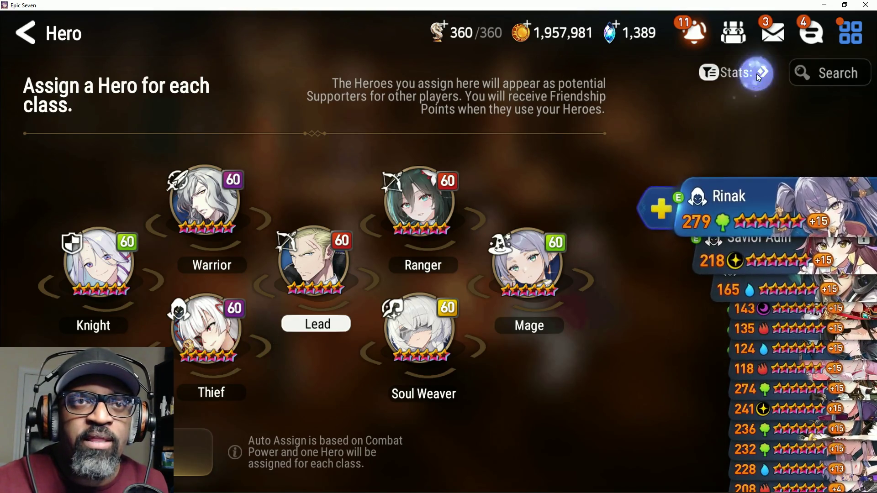
# Step: Filter to Earth Warrior heroes, make Hecate the Warrior supporter, and open the Notification Center
pyautogui.click(755, 73)
pyautogui.click(461, 145)
pyautogui.click(461, 208)
pyautogui.click(372, 209)
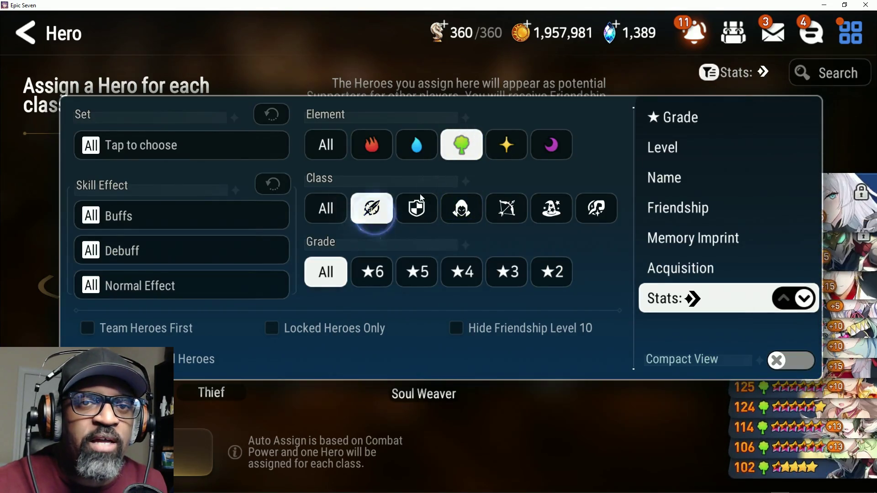
pyautogui.press('Escape')
pyautogui.click(659, 215)
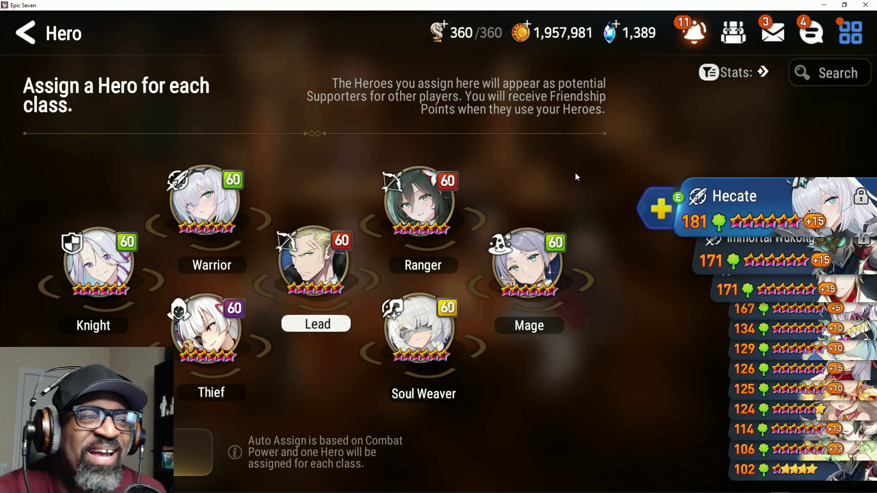
pyautogui.click(701, 42)
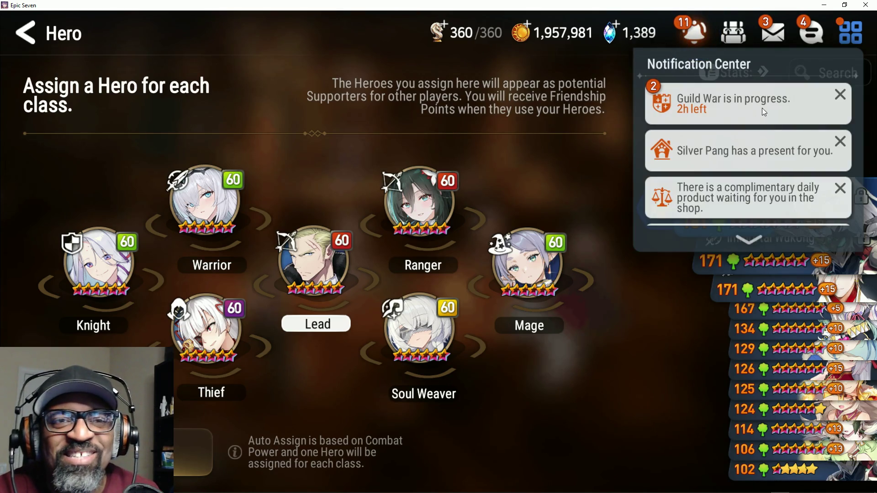